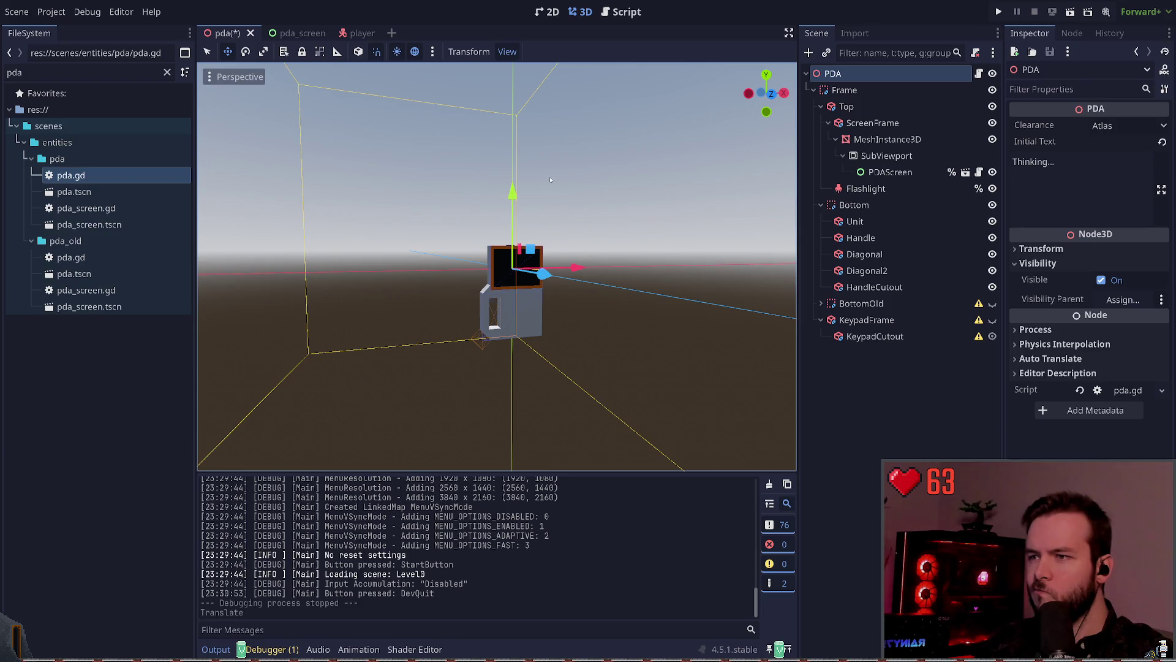
# - Orbit around the PDA model, inspect its Bottom and Handle pieces, and save the scene
pyautogui.press('q')
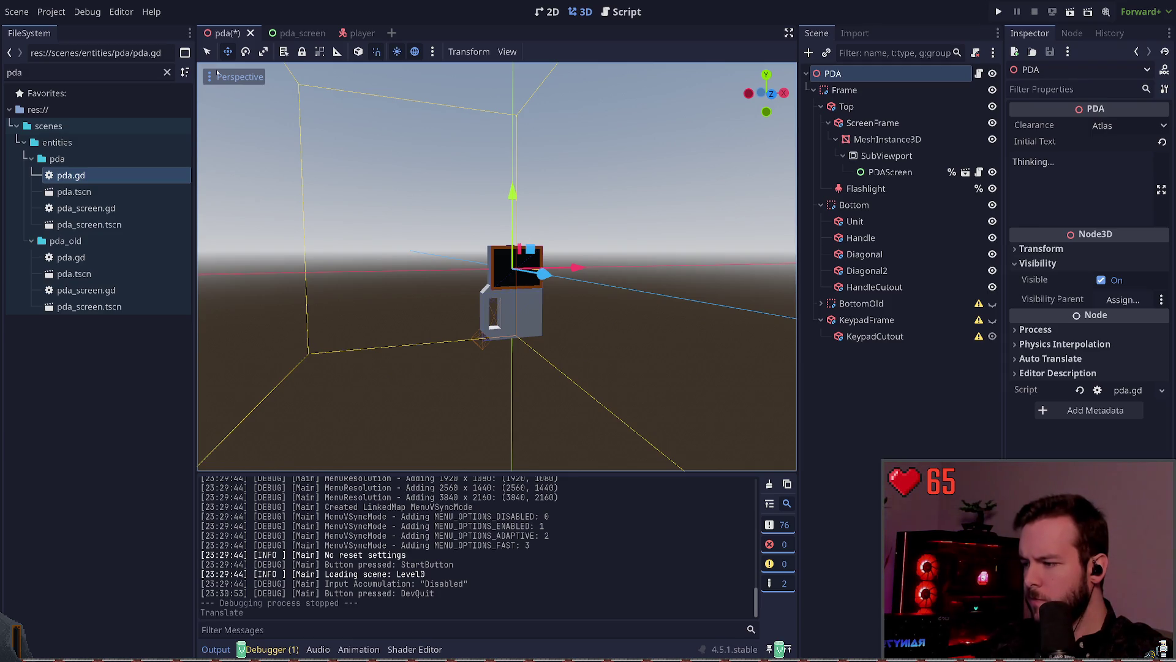
pyautogui.click(367, 153)
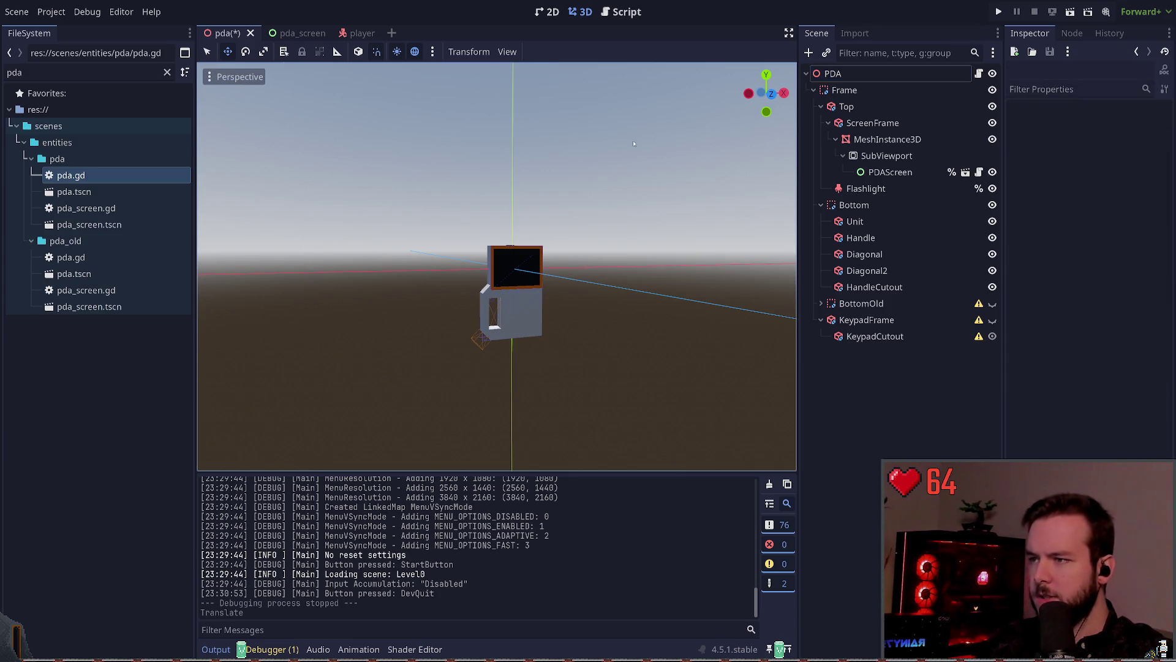
pyautogui.click(833, 74)
pyautogui.moveTo(619, 215); pyautogui.dragTo(613, 213)
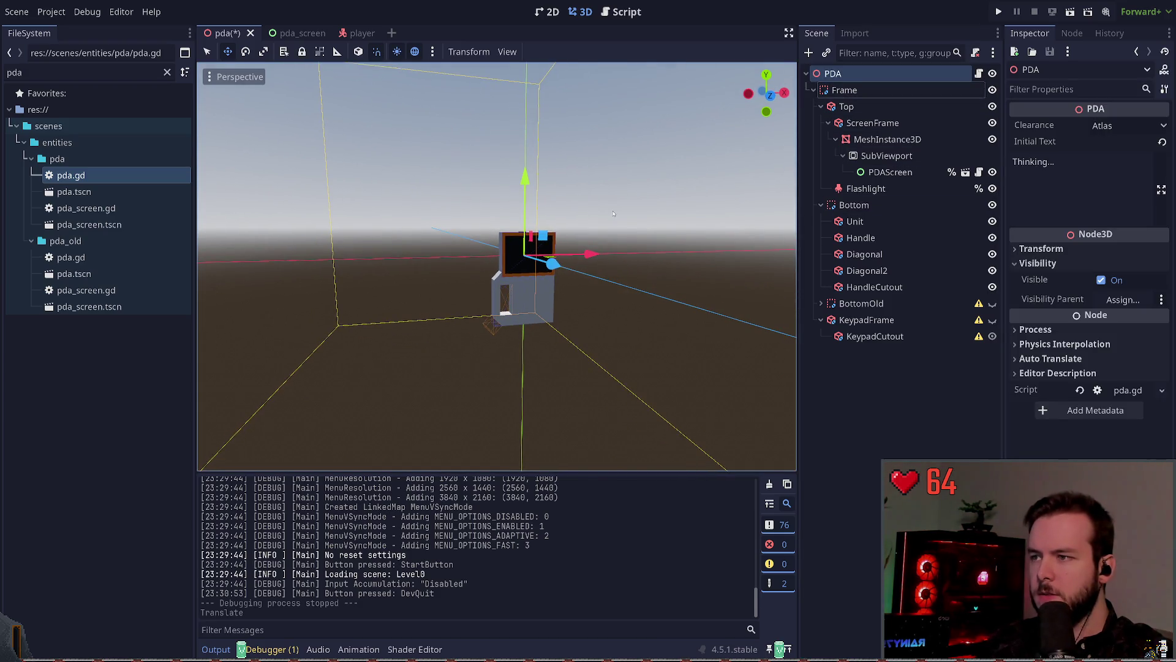
pyautogui.click(524, 294)
pyautogui.click(685, 239)
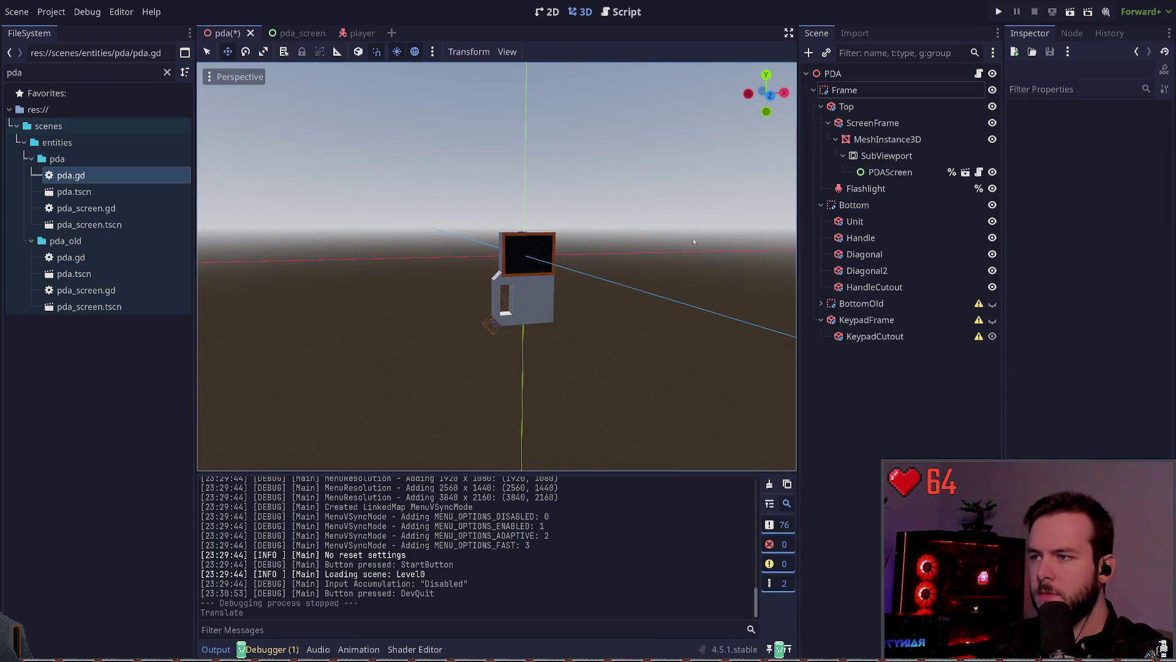
pyautogui.moveTo(685, 239); pyautogui.dragTo(766, 238)
pyautogui.click(860, 237)
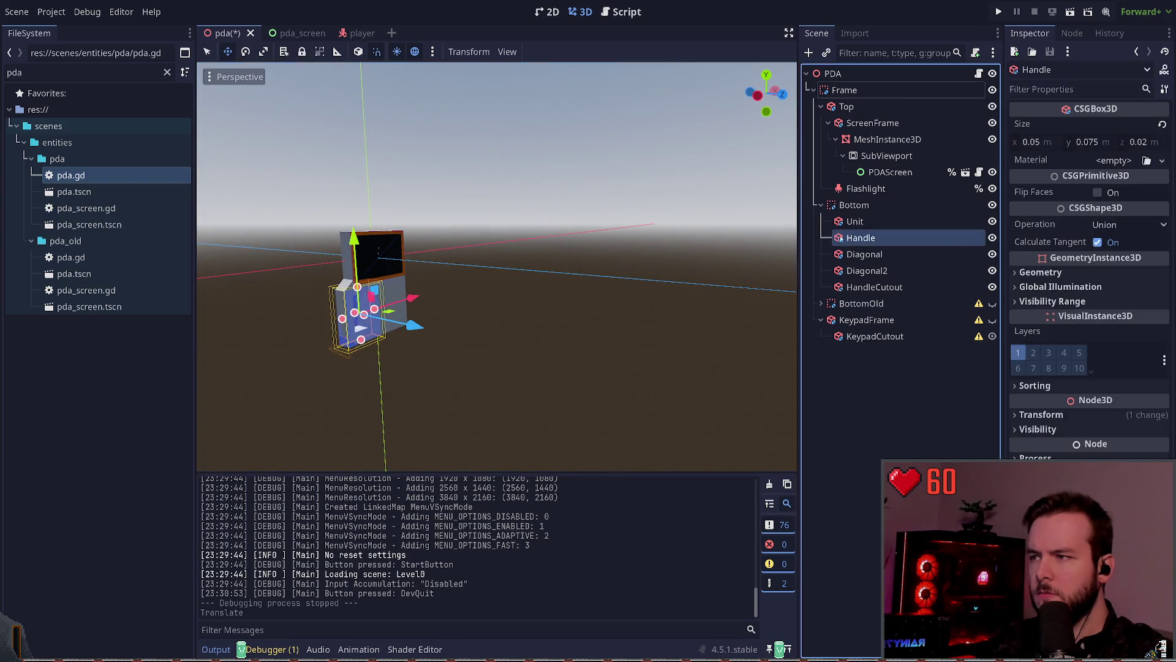
pyautogui.scroll(5, 668, 211)
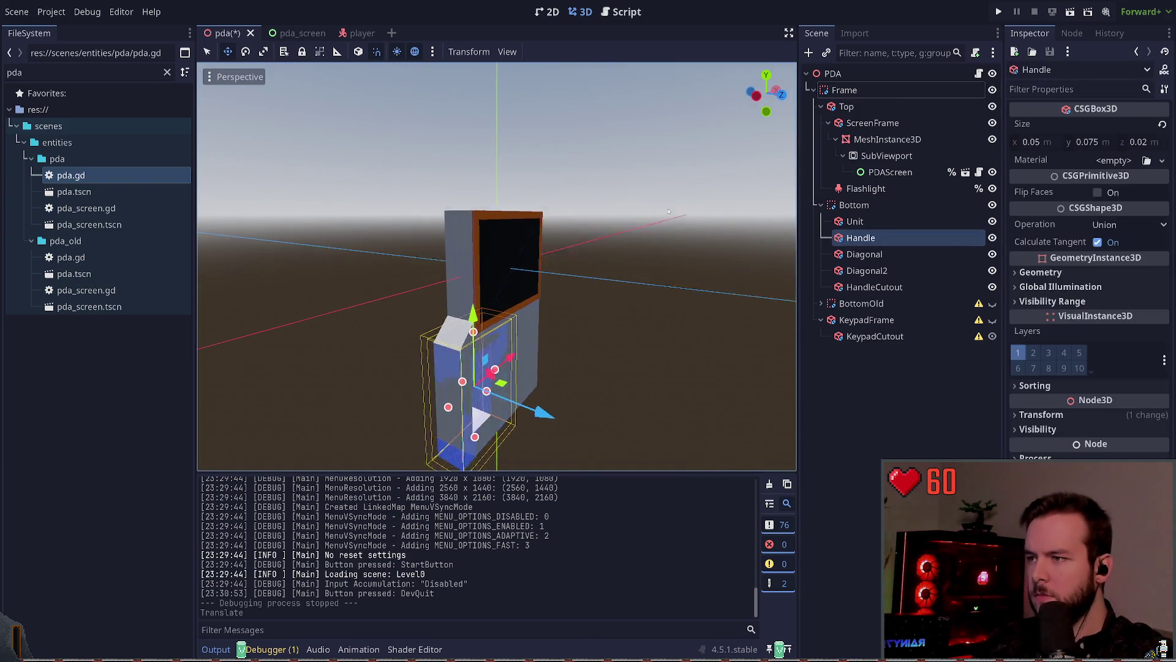
pyautogui.moveTo(668, 211); pyautogui.dragTo(646, 212)
pyautogui.click(646, 213)
pyautogui.hotkey('ctrl', 's')
# - Check the Bottom, Unit, Frame, Top, ScreenFrame and MeshInstance3D nodes in the Scene dock
pyautogui.click(854, 205)
pyautogui.moveTo(767, 304); pyautogui.dragTo(664, 295)
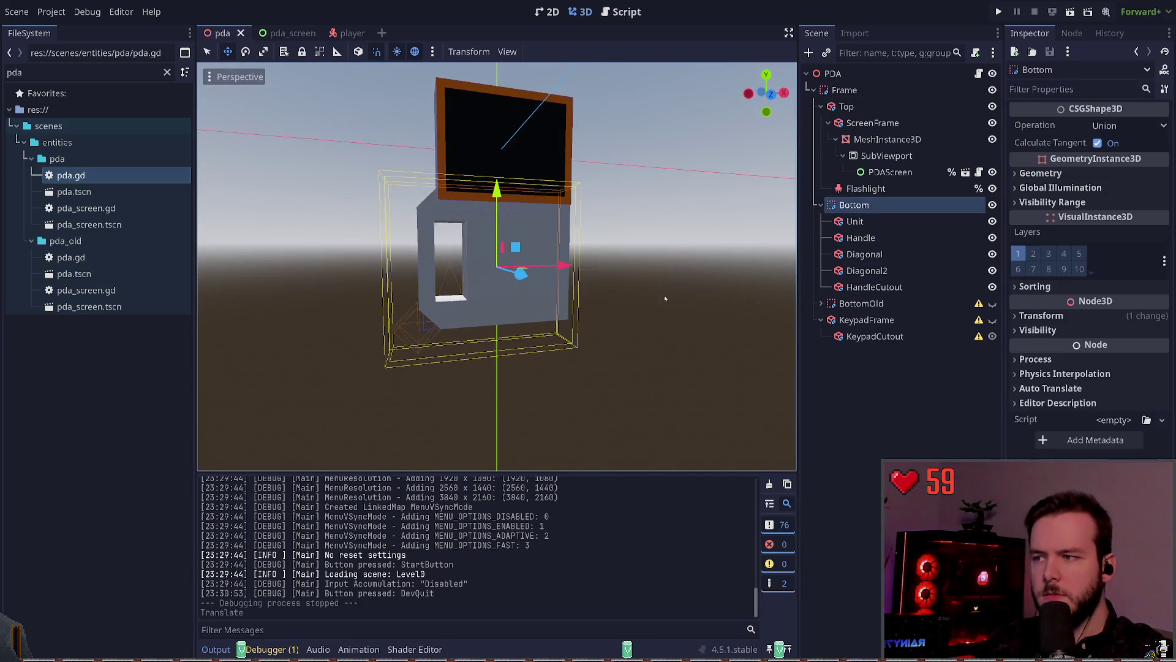
pyautogui.click(845, 221)
pyautogui.click(848, 205)
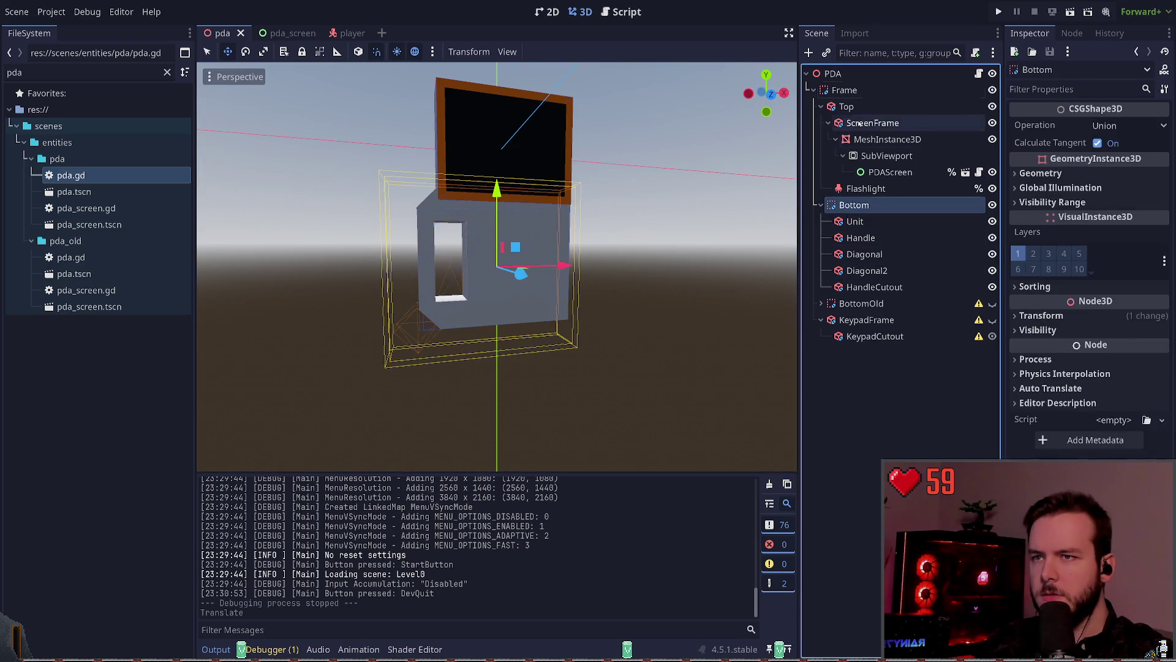
pyautogui.click(844, 90)
pyautogui.click(833, 74)
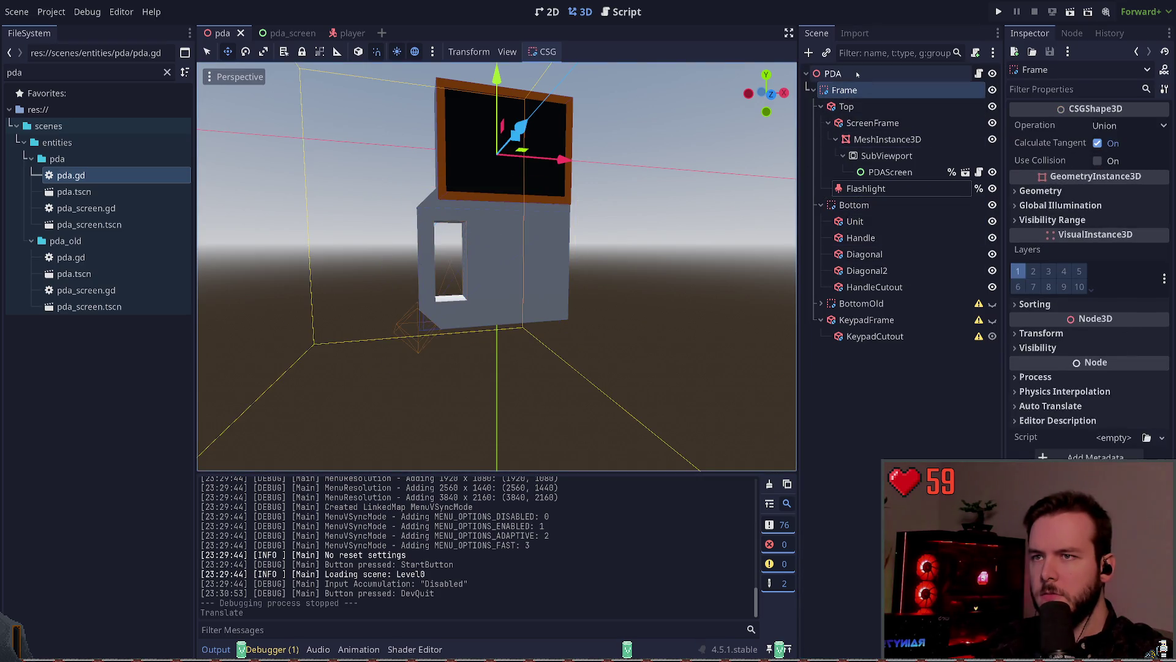
pyautogui.click(866, 107)
pyautogui.click(873, 123)
pyautogui.click(887, 140)
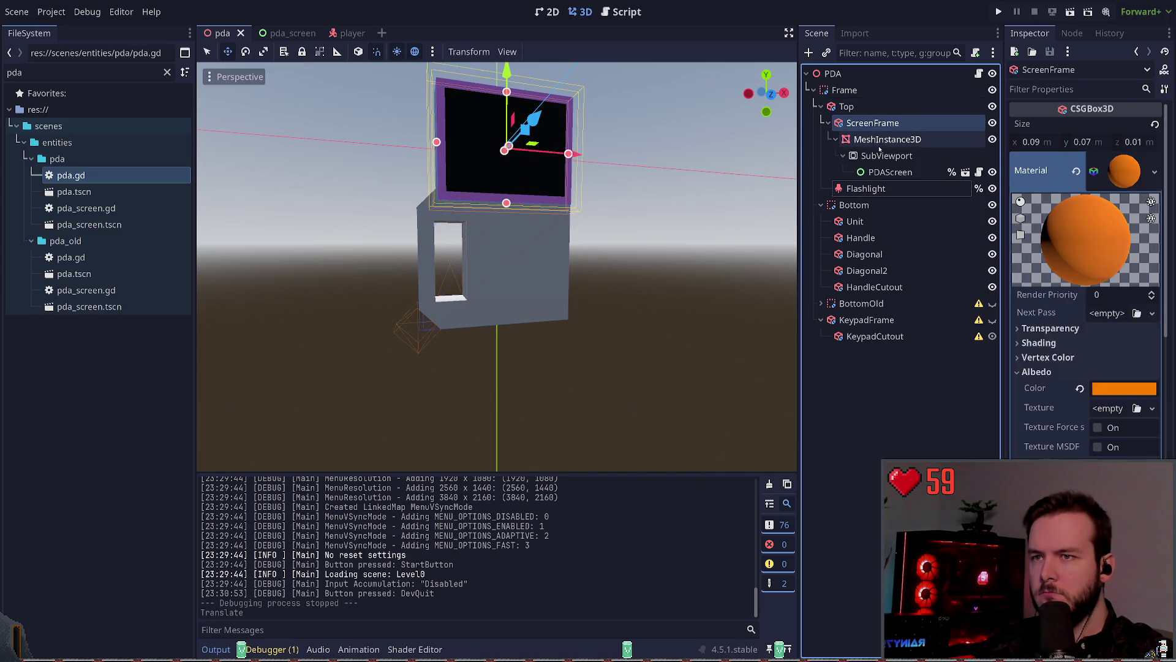
pyautogui.click(857, 75)
# - Look over the leftover KeypadFrame and BottomOld nodes
pyautogui.click(858, 367)
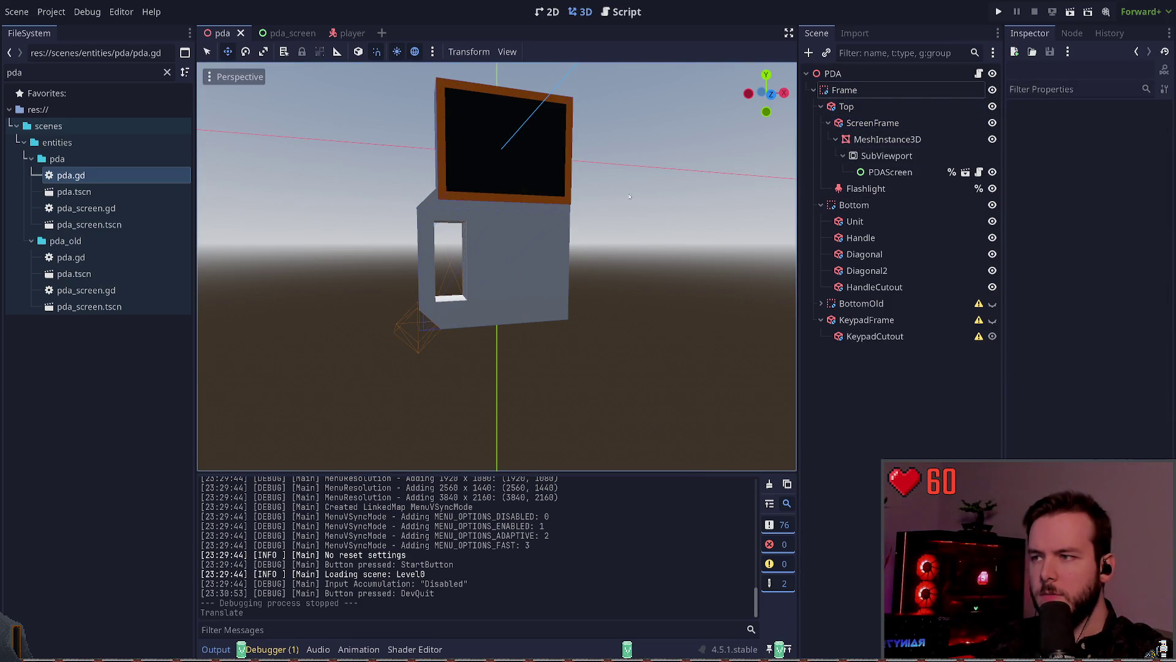
pyautogui.click(864, 320)
pyautogui.click(860, 304)
pyautogui.click(855, 358)
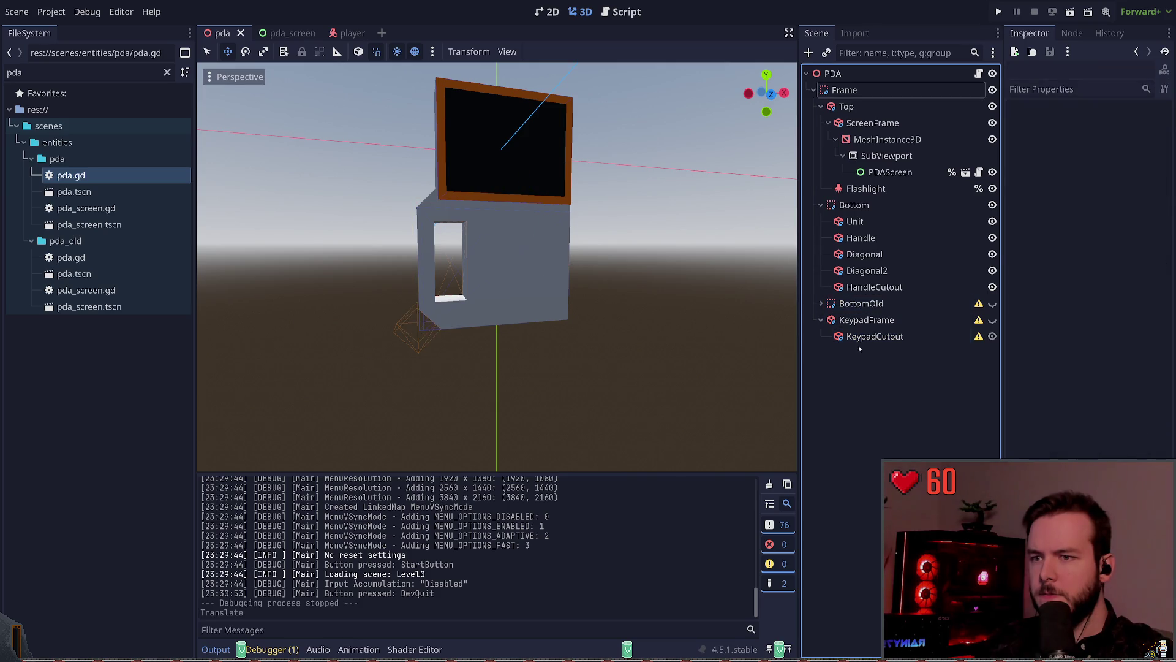
# - Center the view on the screen surface and Diagonal piece, then inspect the PDA from the side
pyautogui.moveTo(628, 281); pyautogui.dragTo(635, 273)
pyautogui.click(497, 267)
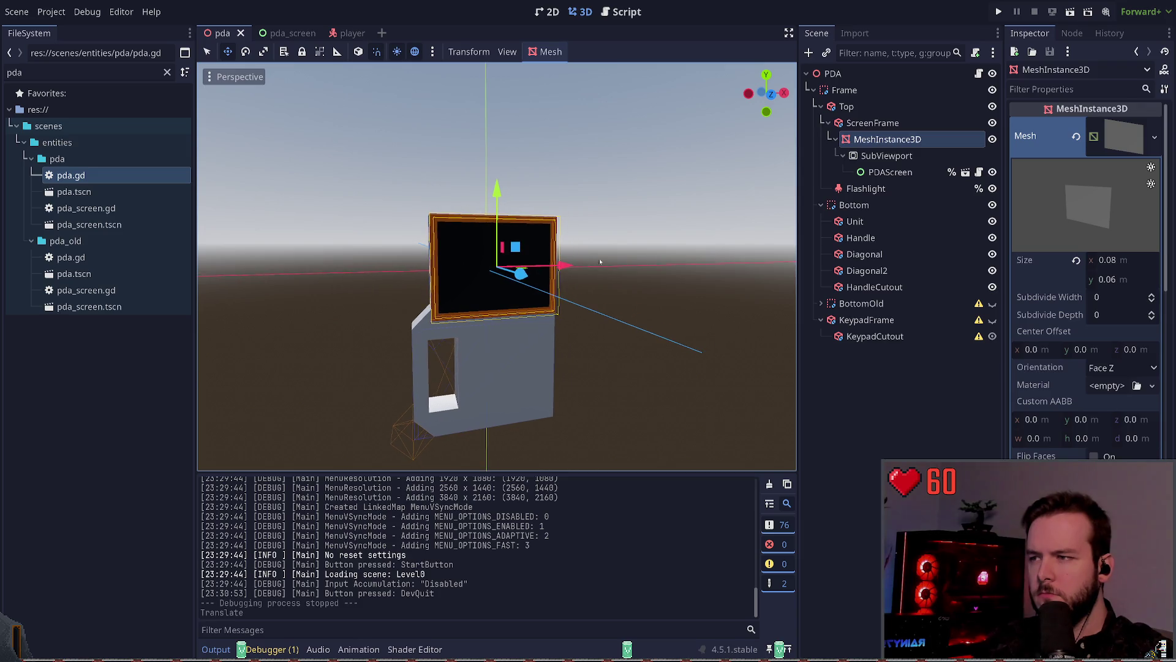
pyautogui.press('Escape')
pyautogui.click(421, 334)
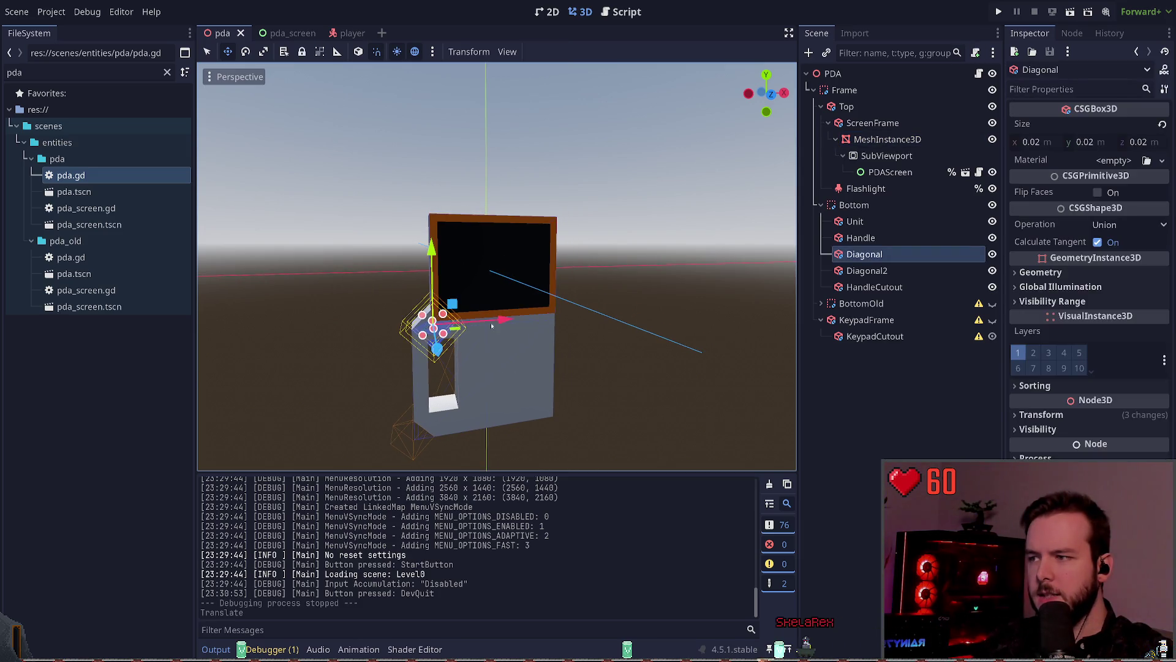
pyautogui.press('f')
pyautogui.press('Escape')
pyautogui.click(563, 218)
pyautogui.press('f')
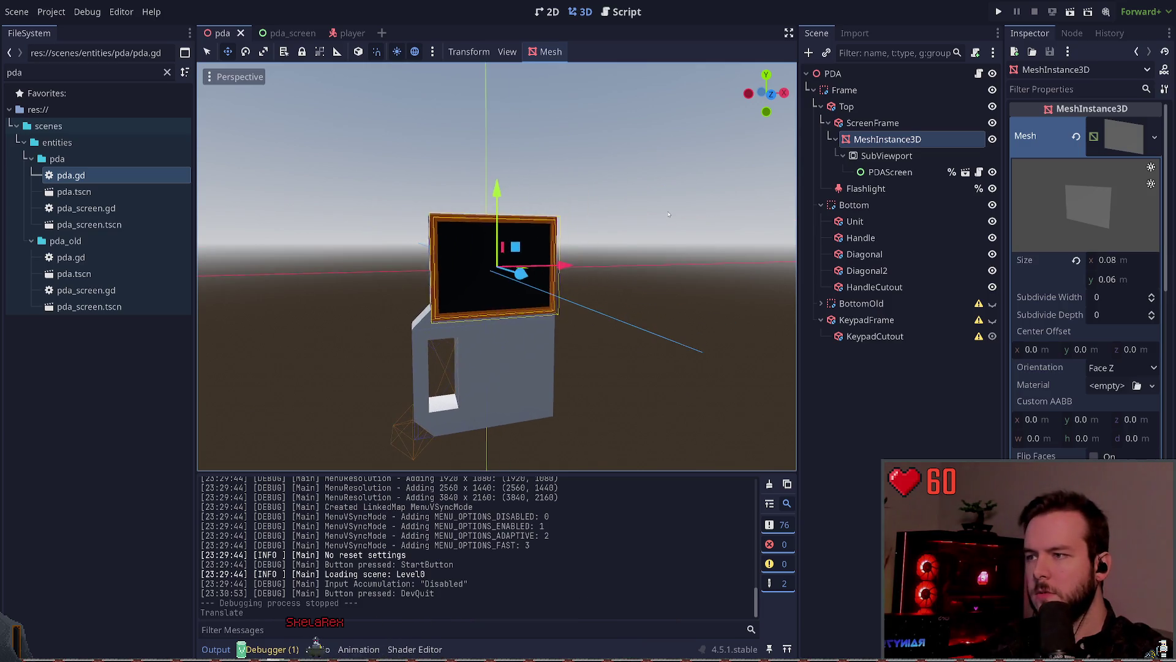
pyautogui.press('Escape')
pyautogui.moveTo(663, 219)
pyautogui.mouseDown()
pyautogui.moveTo(630, 237)
pyautogui.moveTo(643, 236)
pyautogui.mouseUp()
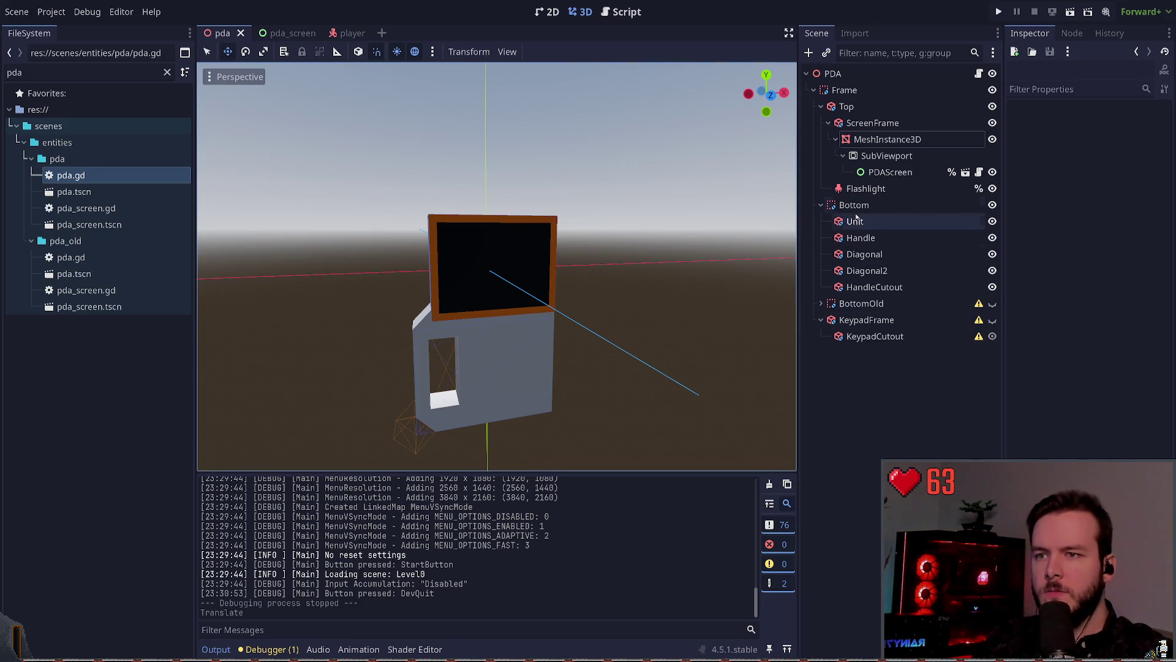
# - Review the Flashlight, Bottom, Unit, BottomOld and KeypadFrame nodes and save the scene
pyautogui.click(865, 188)
pyautogui.click(854, 204)
pyautogui.hotkey('ctrl', 's')
pyautogui.click(856, 223)
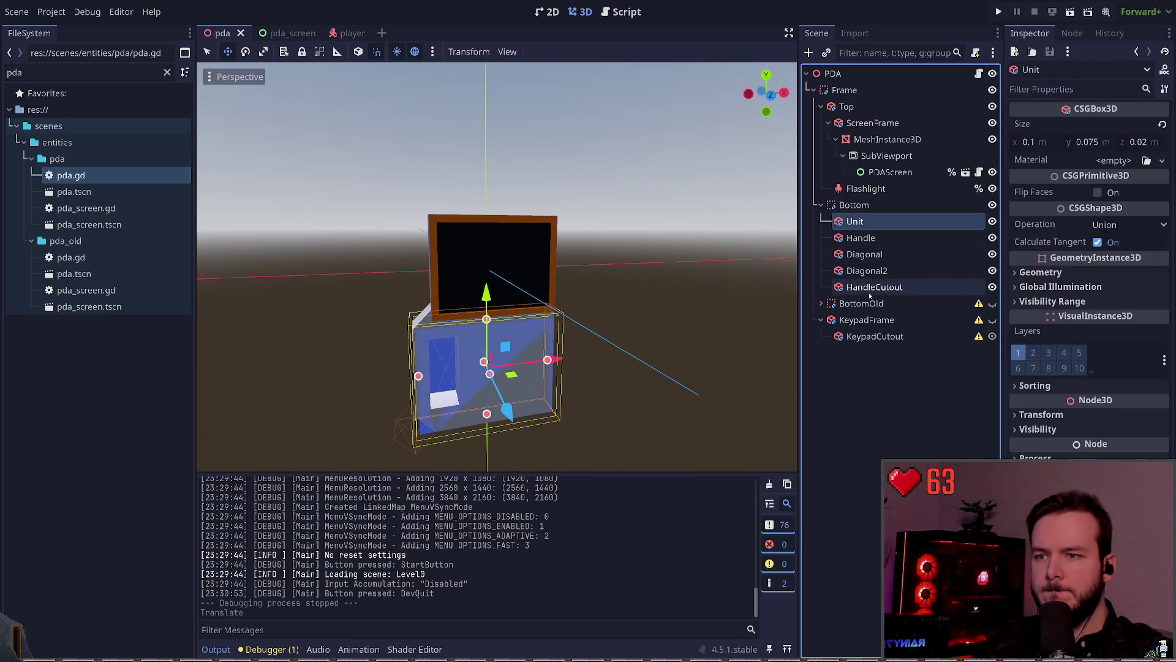
pyautogui.click(877, 304)
pyautogui.click(876, 376)
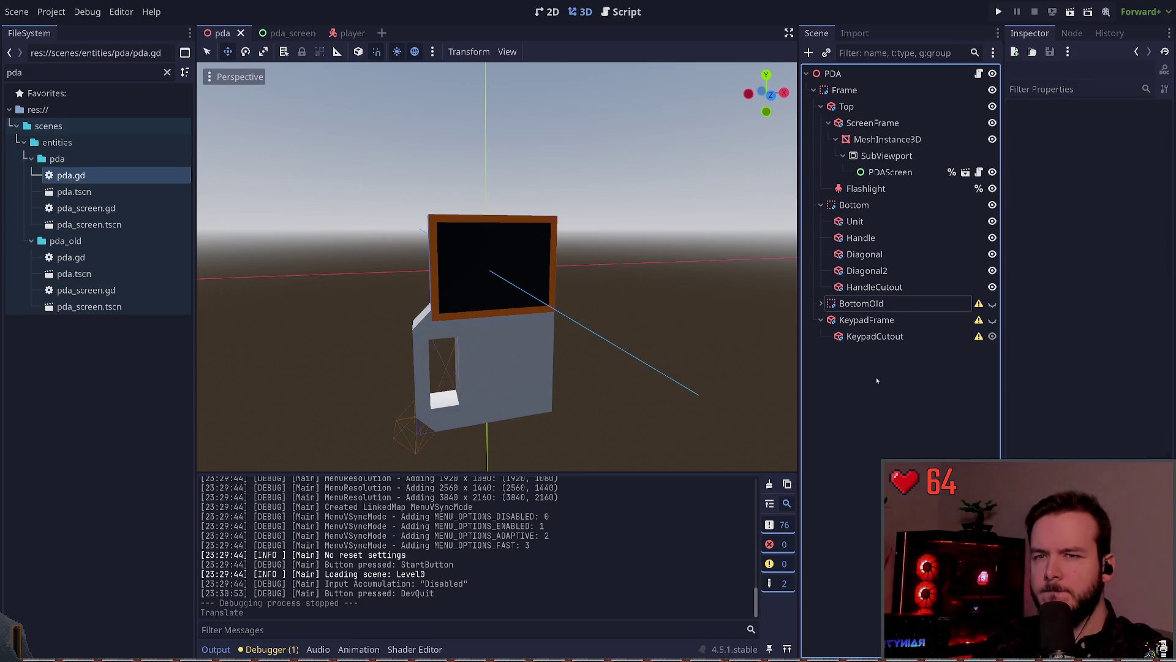
pyautogui.press('Down')
pyautogui.click(874, 375)
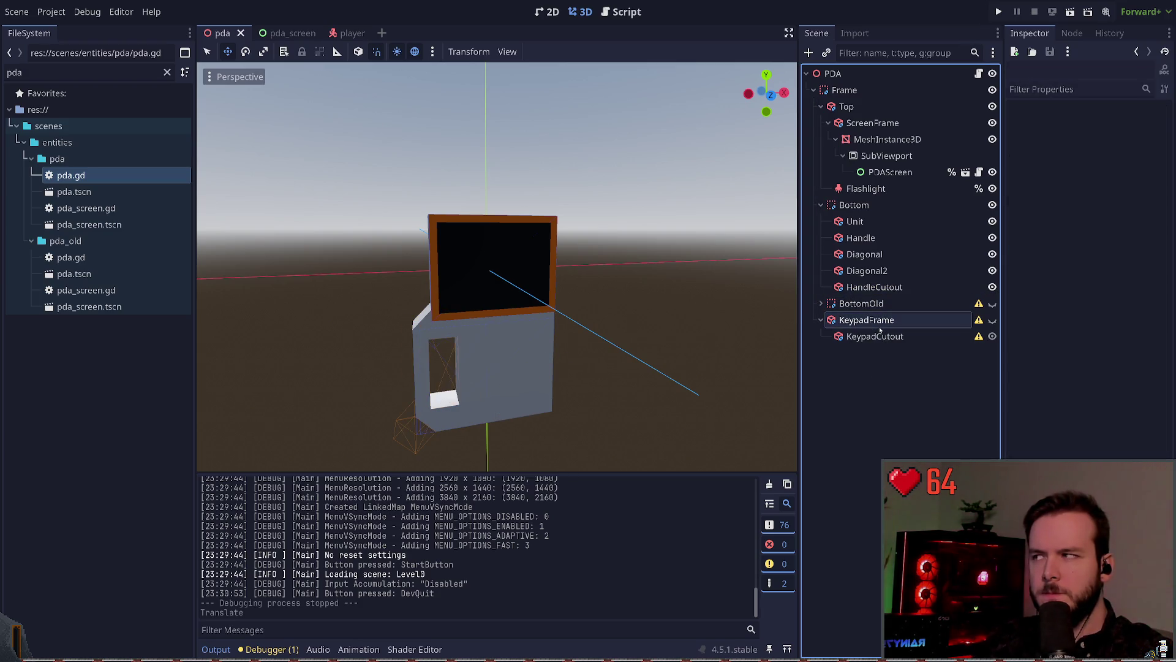
# - Delete KeypadFrame (with KeypadCutout), BottomOld and Flashlight from the scene
pyautogui.click(879, 326)
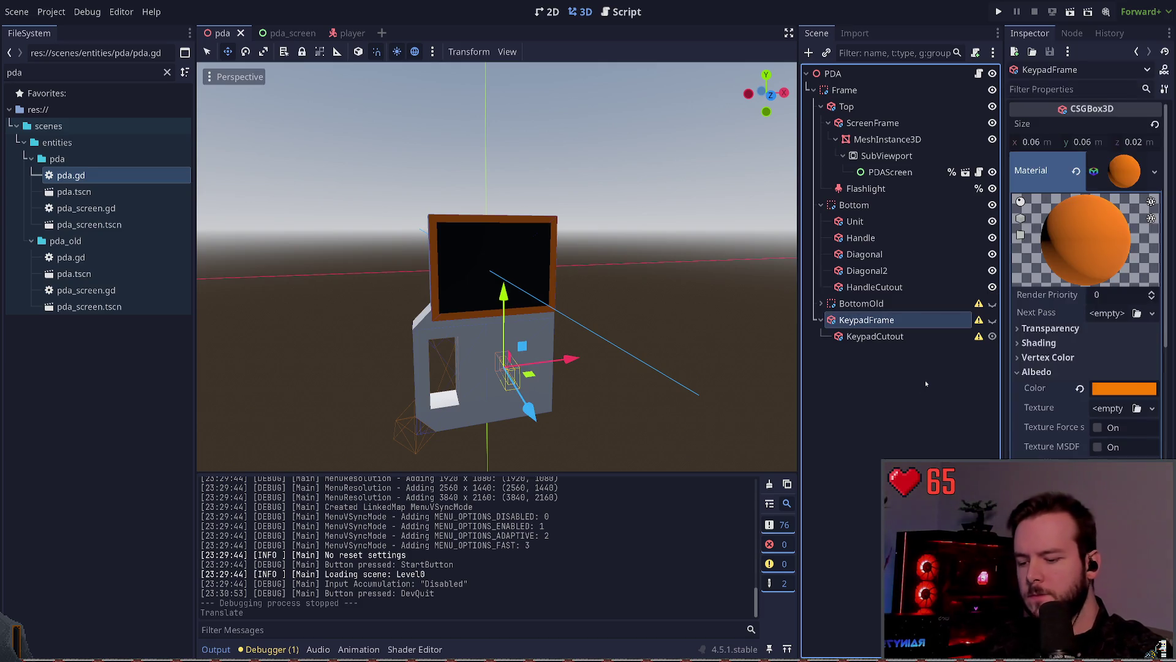
pyautogui.press('Delete')
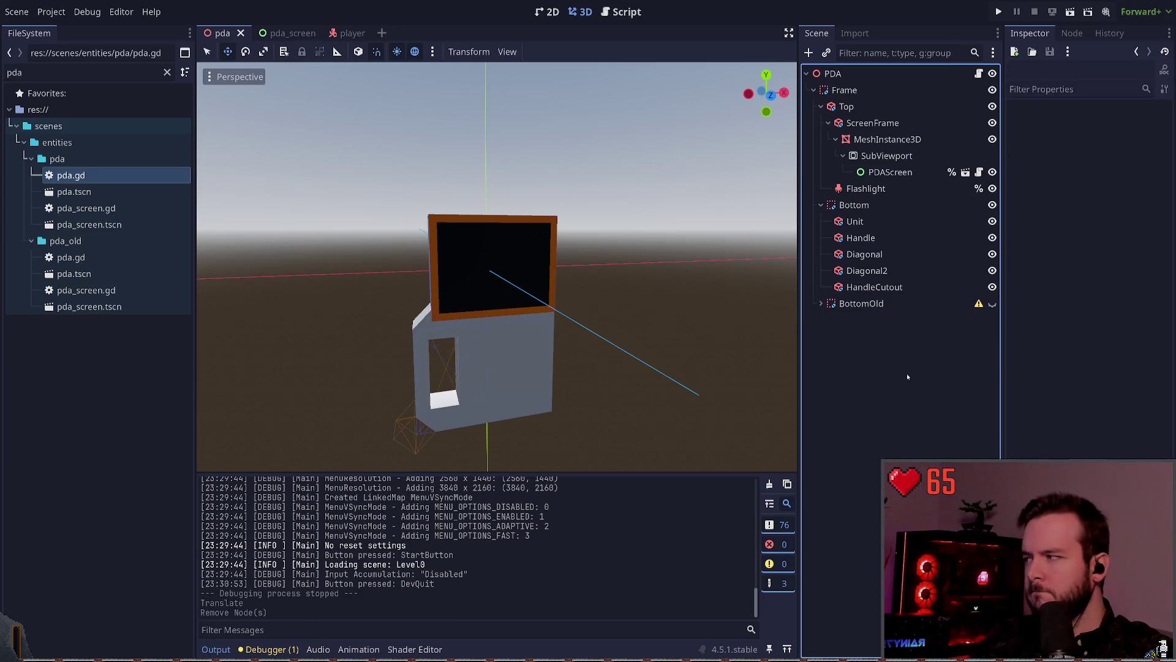
pyautogui.click(881, 302)
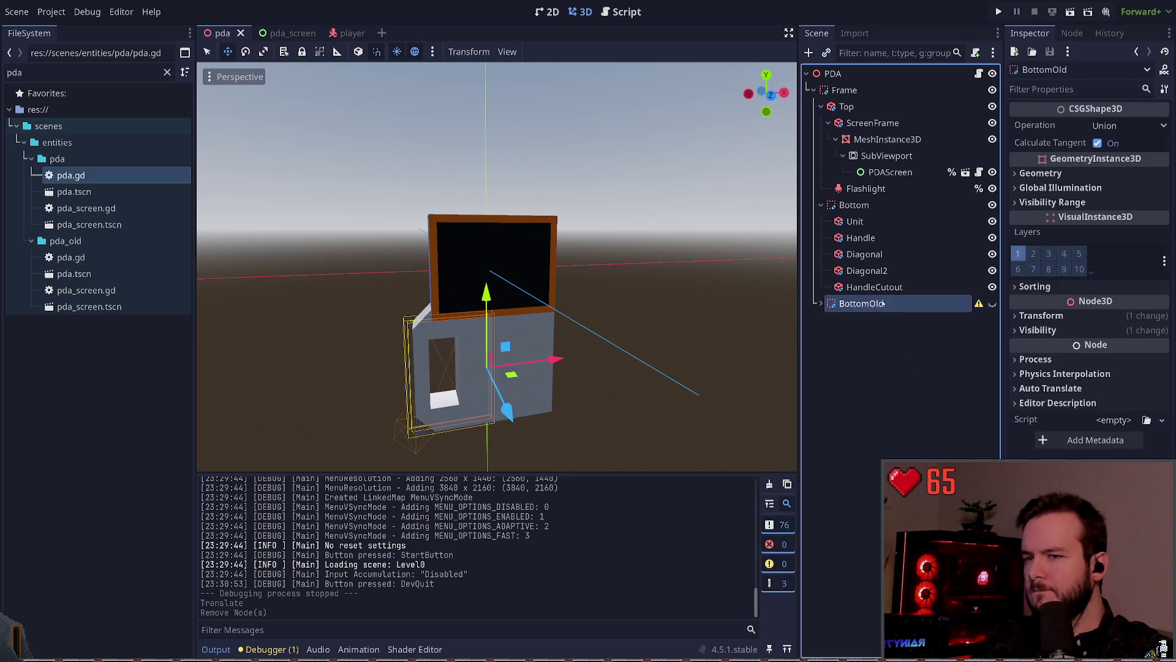
pyautogui.press('Delete')
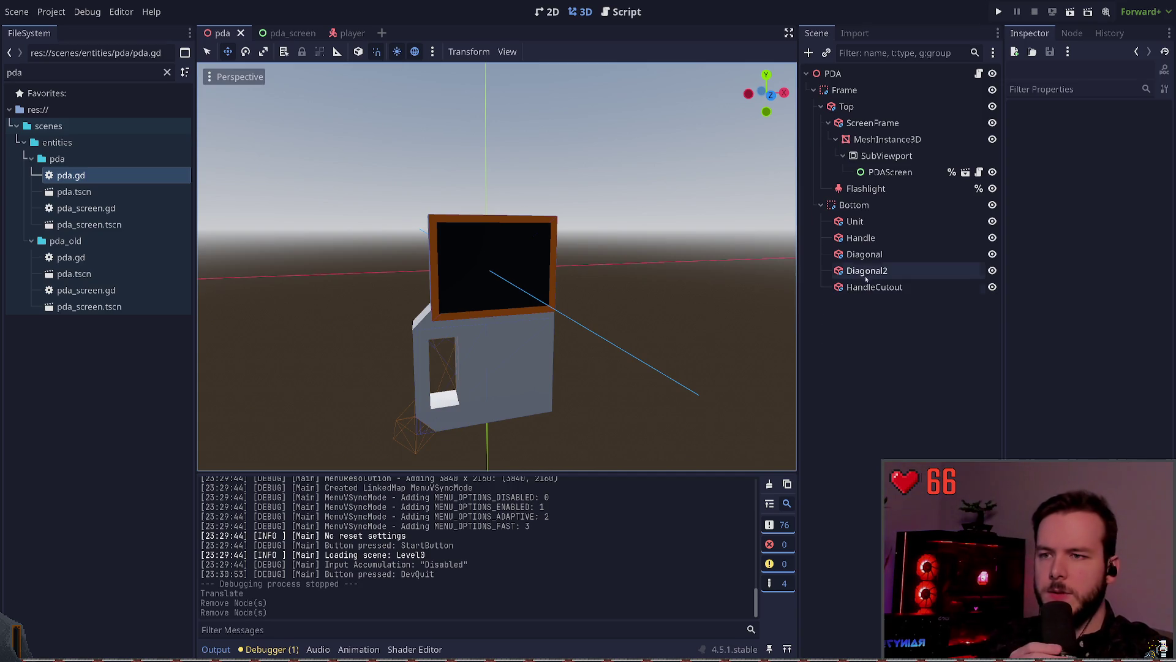
pyautogui.click(869, 205)
pyautogui.keyDown('ctrl'); pyautogui.click(869, 204); pyautogui.keyUp('ctrl')
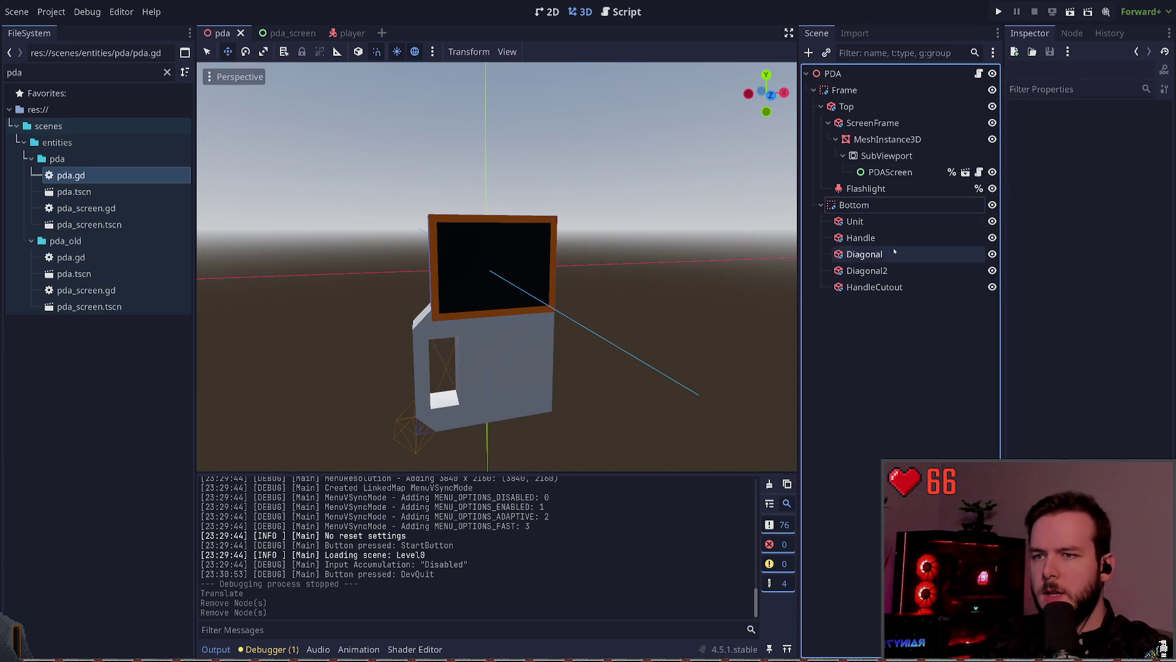
pyautogui.click(897, 188)
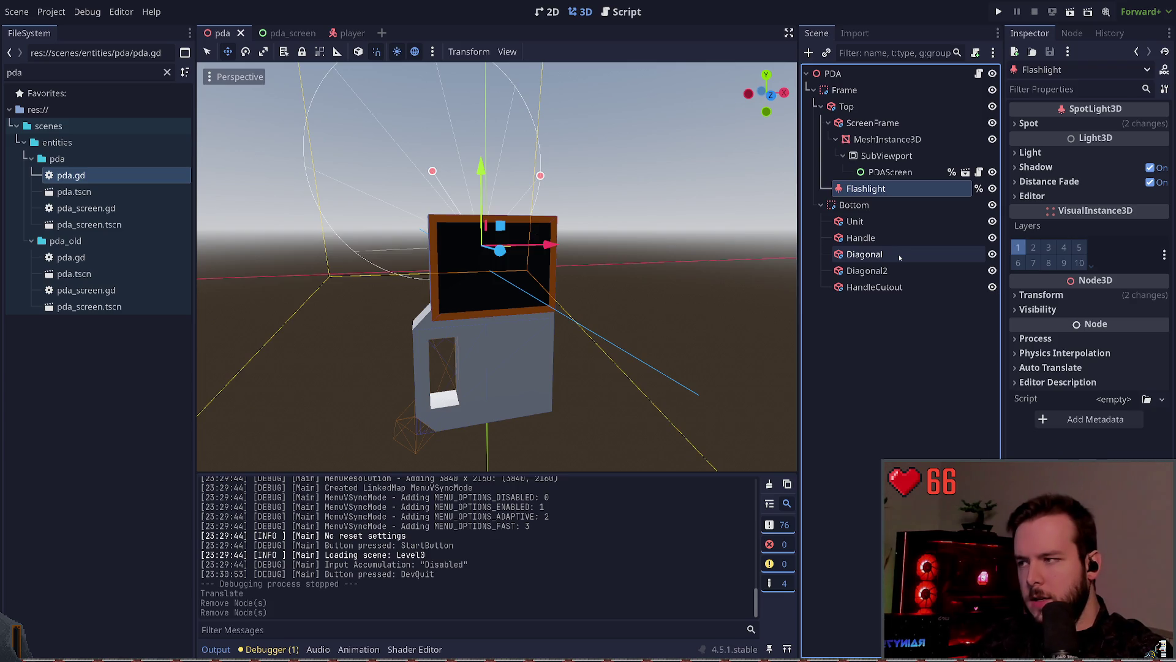
pyautogui.press('Delete')
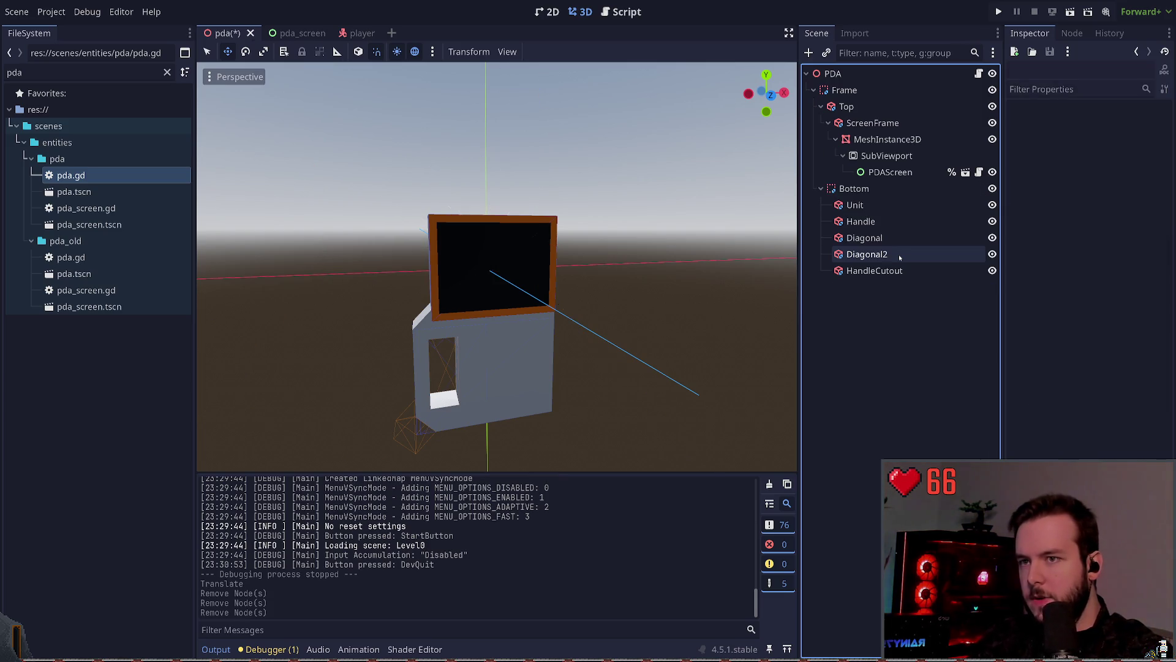
# - Move SubViewport with its PDAScreen directly under the PDA root node
pyautogui.click(891, 157)
pyautogui.click(886, 332)
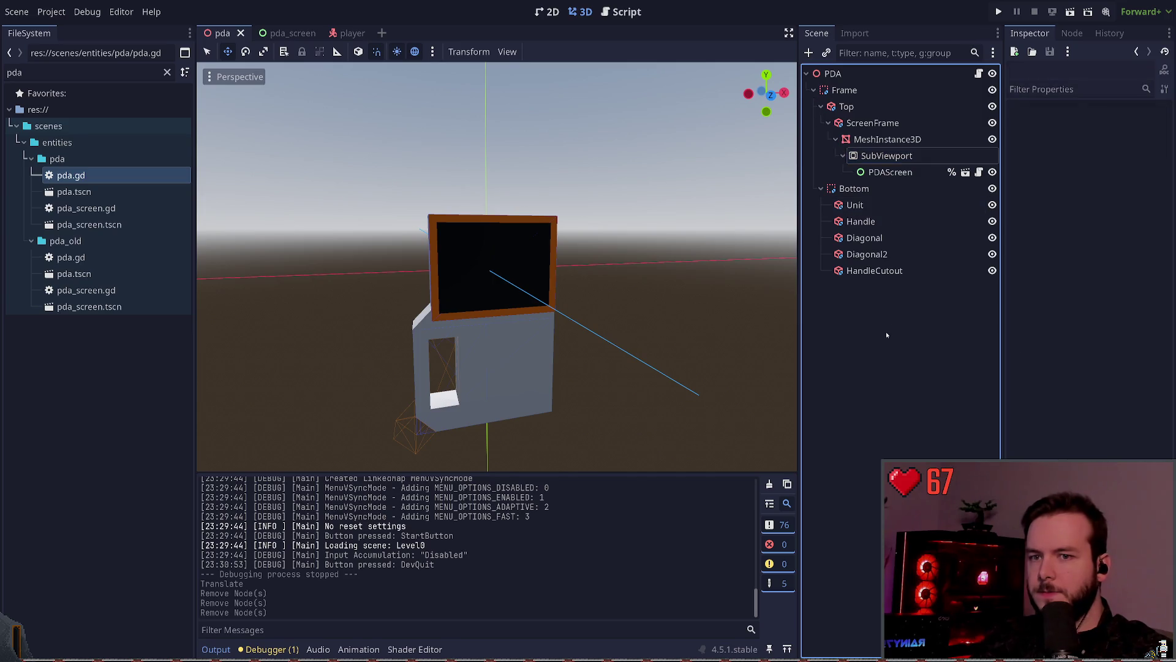
pyautogui.click(891, 158)
pyautogui.moveTo(891, 158); pyautogui.dragTo(858, 83)
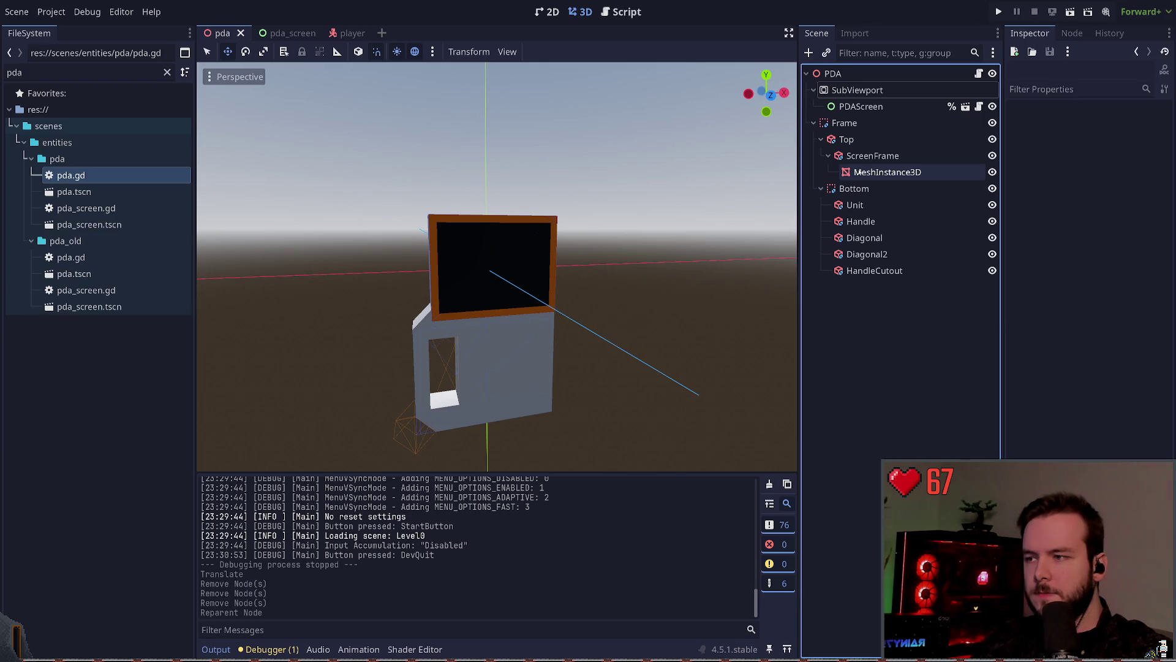
pyautogui.click(956, 126)
# - Set the Top box's width to 0.075 m
pyautogui.click(870, 139)
pyautogui.click(869, 155)
pyautogui.click(867, 142)
pyautogui.click(869, 155)
pyautogui.click(882, 172)
pyautogui.click(858, 140)
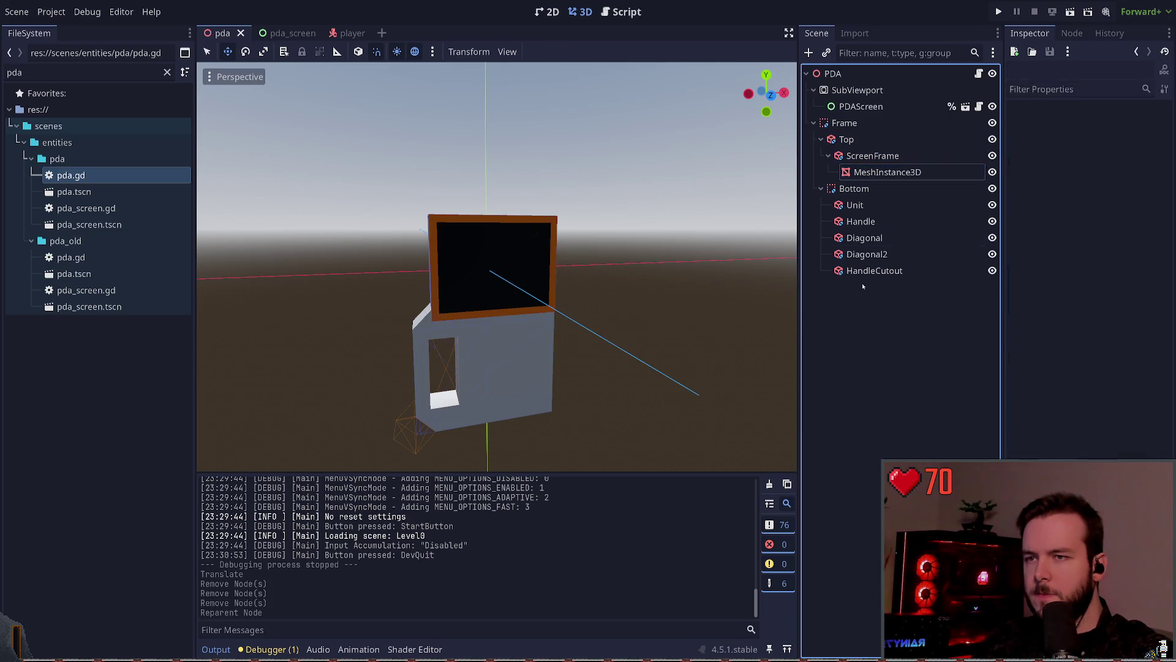
pyautogui.click(1044, 142)
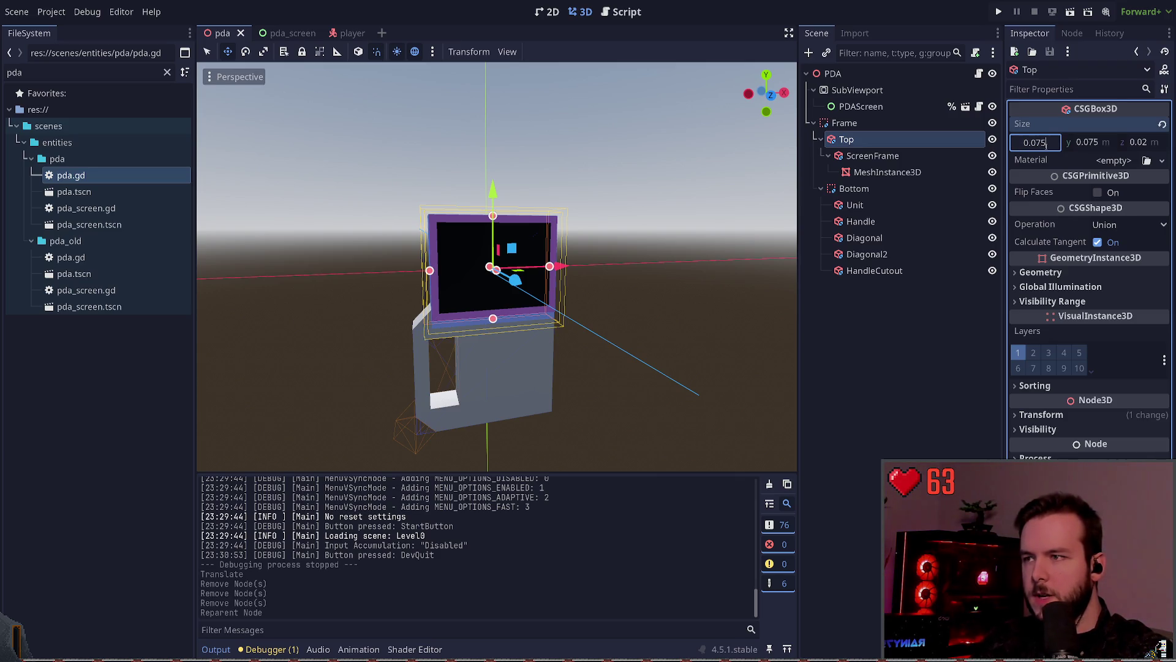
pyautogui.press('Return')
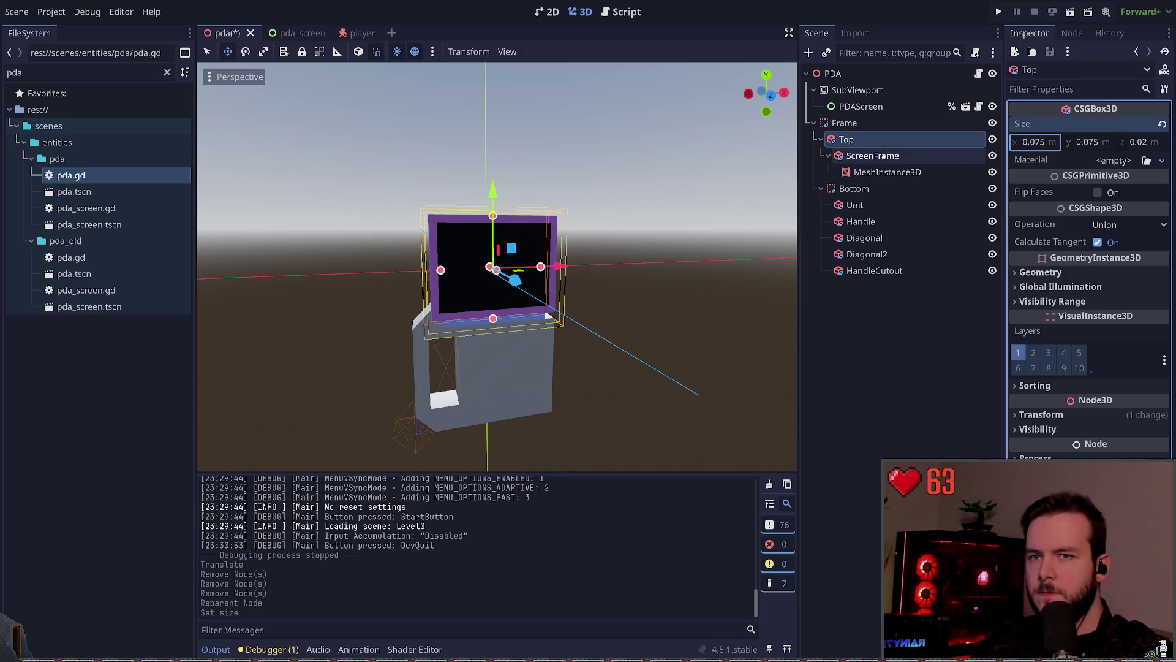
# - Give ScreenFrame a 0.075 m width and the display quad 0.075 × 0.075 m, then save
pyautogui.click(884, 156)
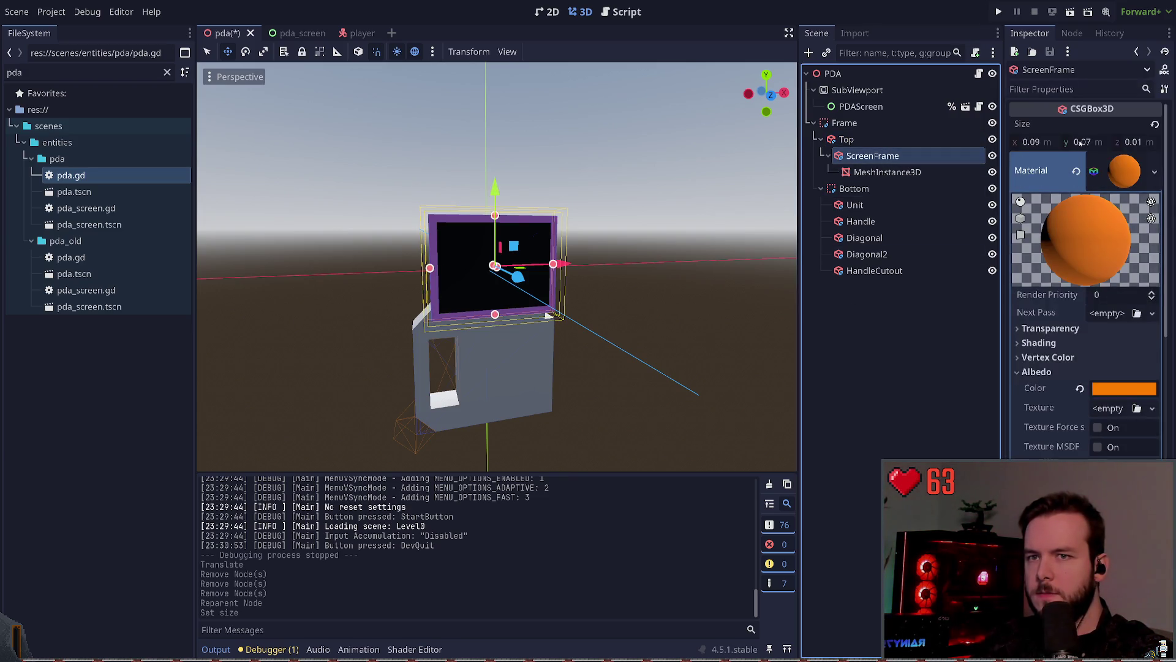
pyautogui.click(1051, 141)
pyautogui.write('0.075')
pyautogui.press('Return')
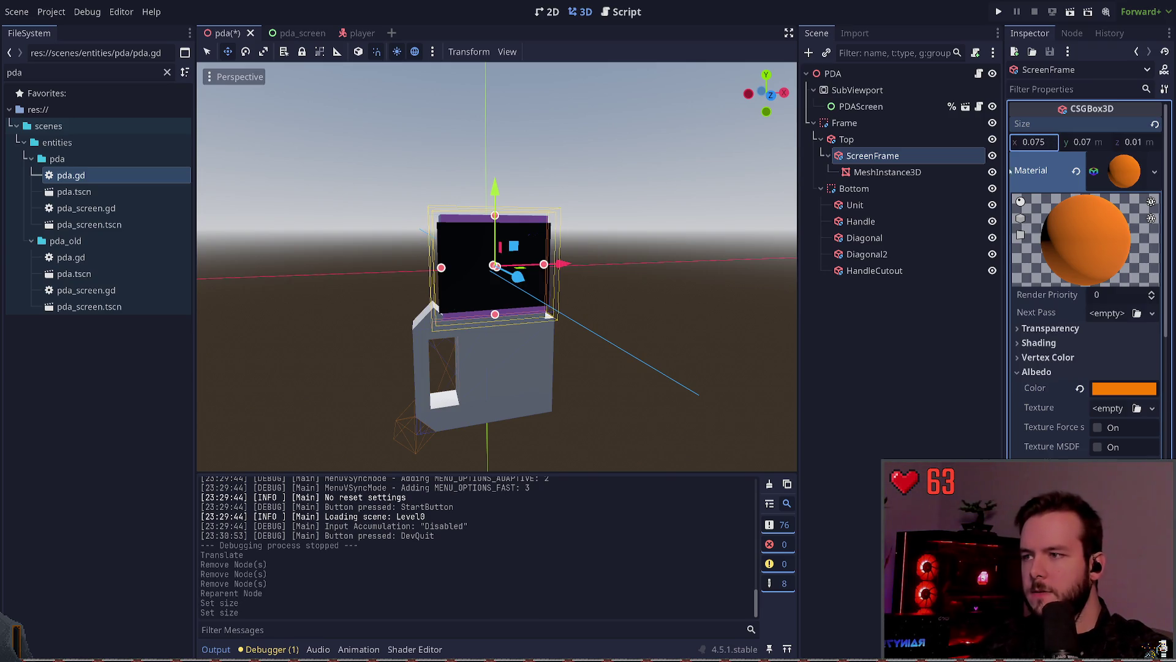
pyautogui.click(887, 172)
pyautogui.click(1131, 262)
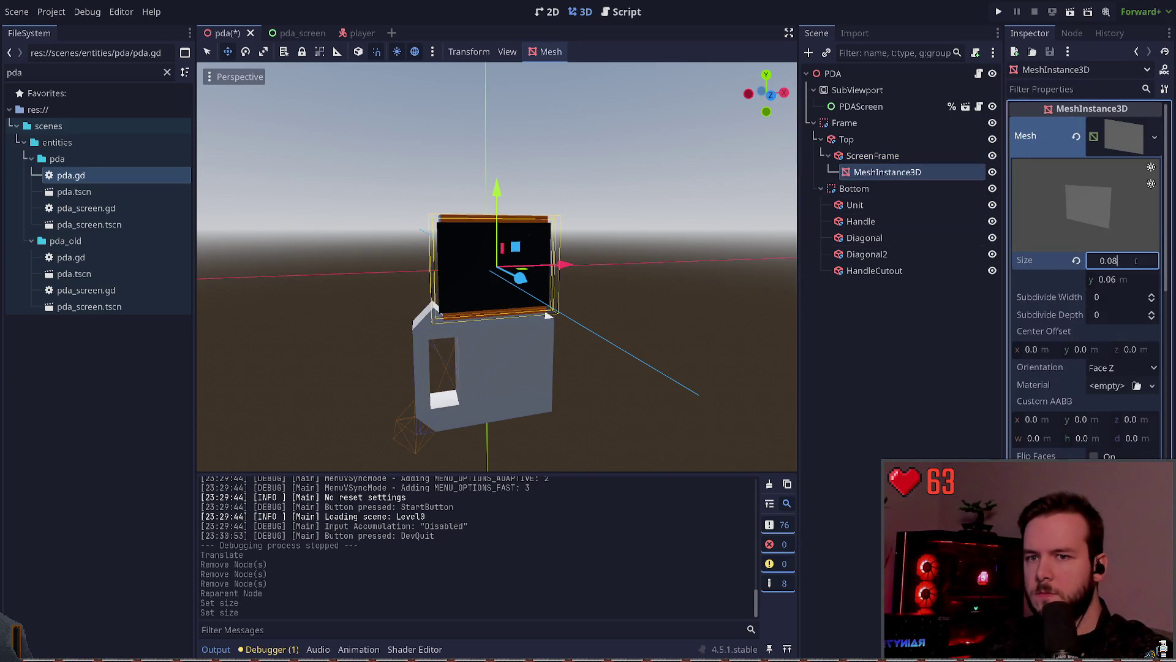
pyautogui.write('0.075')
pyautogui.press('Return')
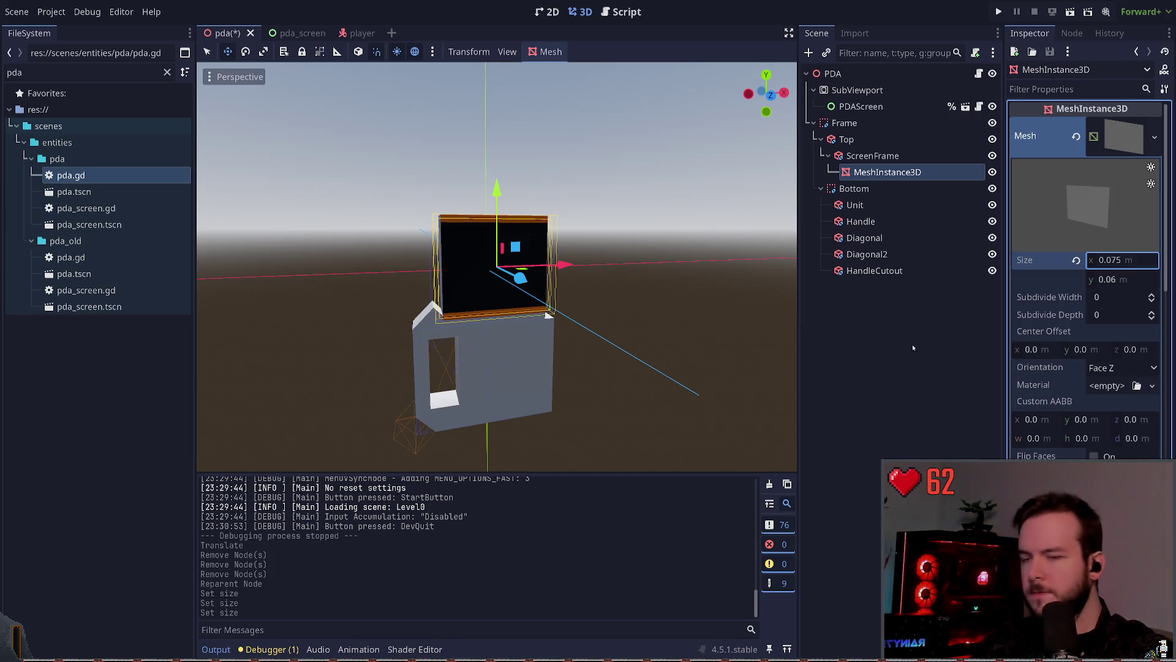
pyautogui.click(1125, 281)
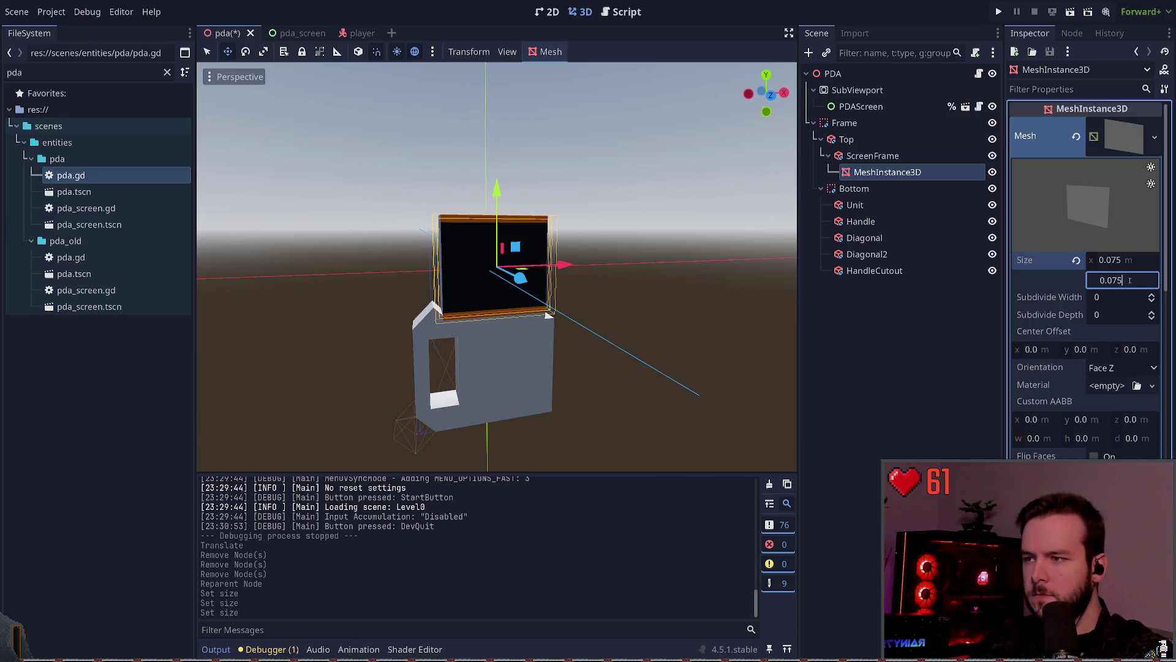
pyautogui.press('Return')
pyautogui.hotkey('ctrl', 's')
# - Enlarge ScreenFrame to 0.08 × 0.08 m and save
pyautogui.click(872, 156)
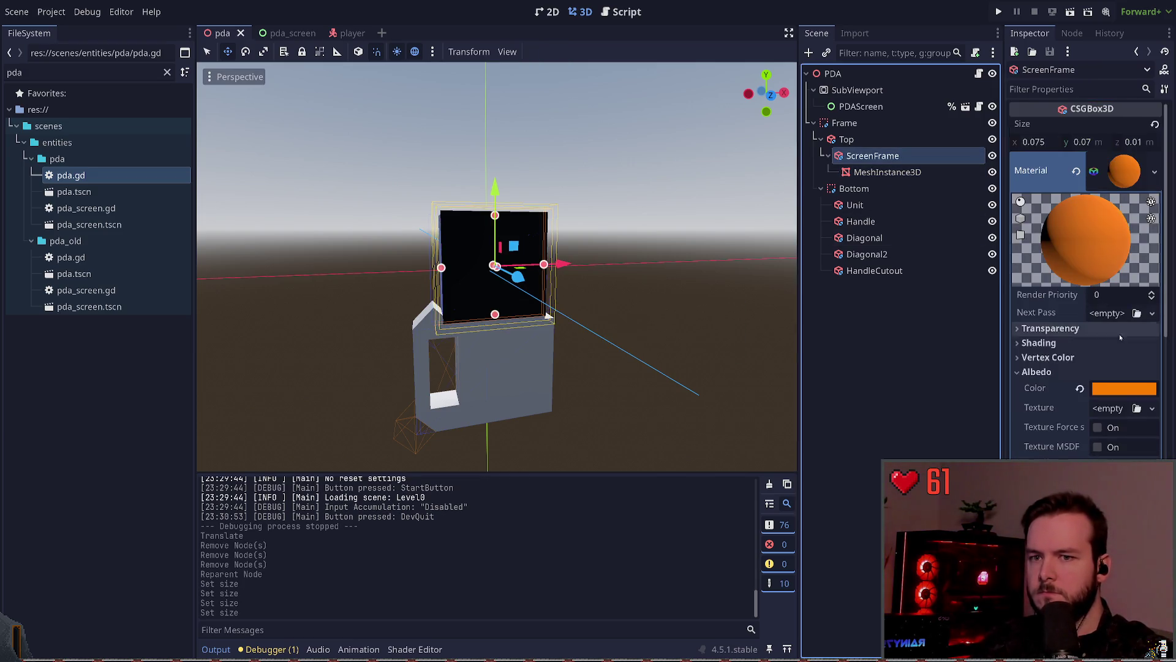
pyautogui.click(1054, 143)
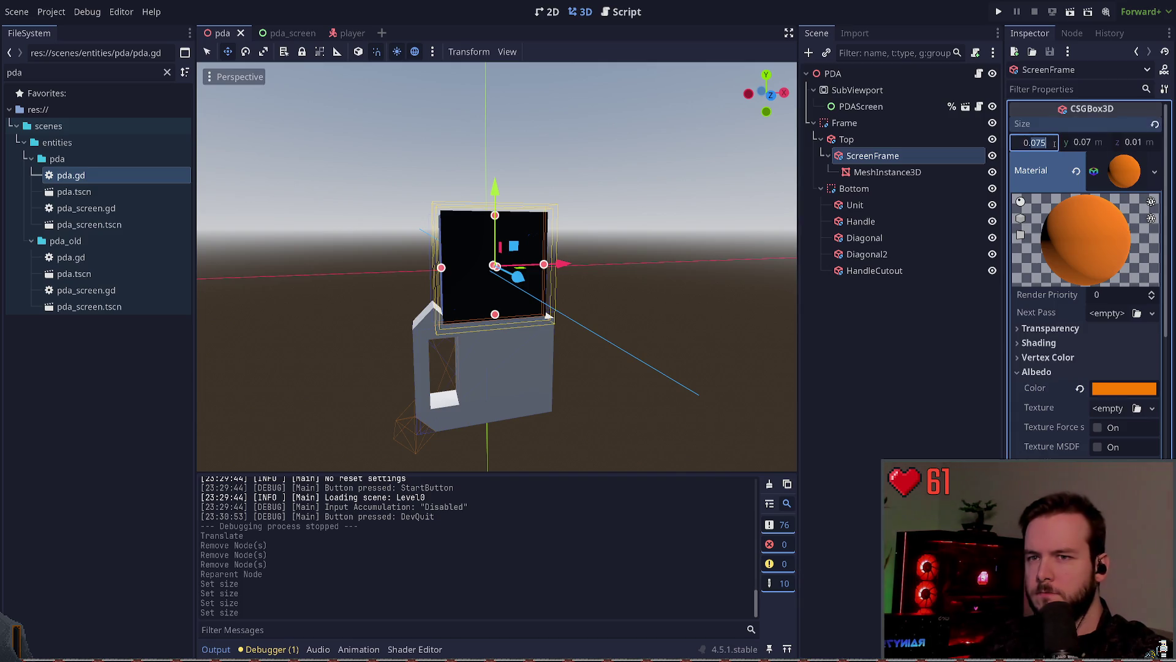
pyautogui.write('0.08')
pyautogui.press('Return')
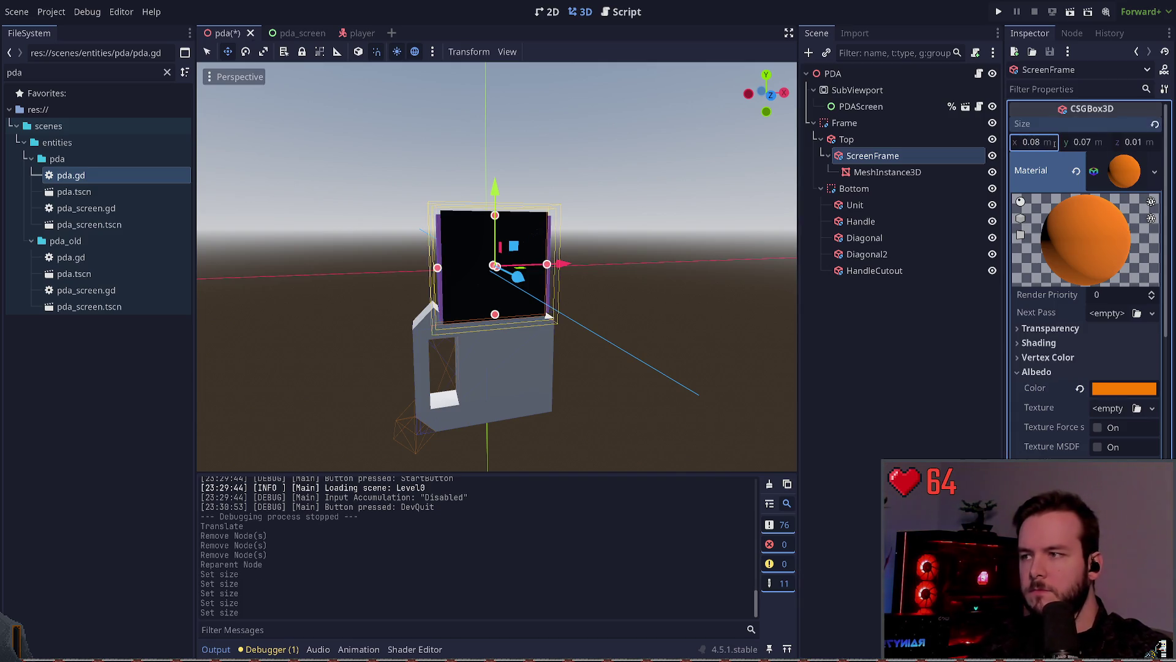
pyautogui.click(1084, 143)
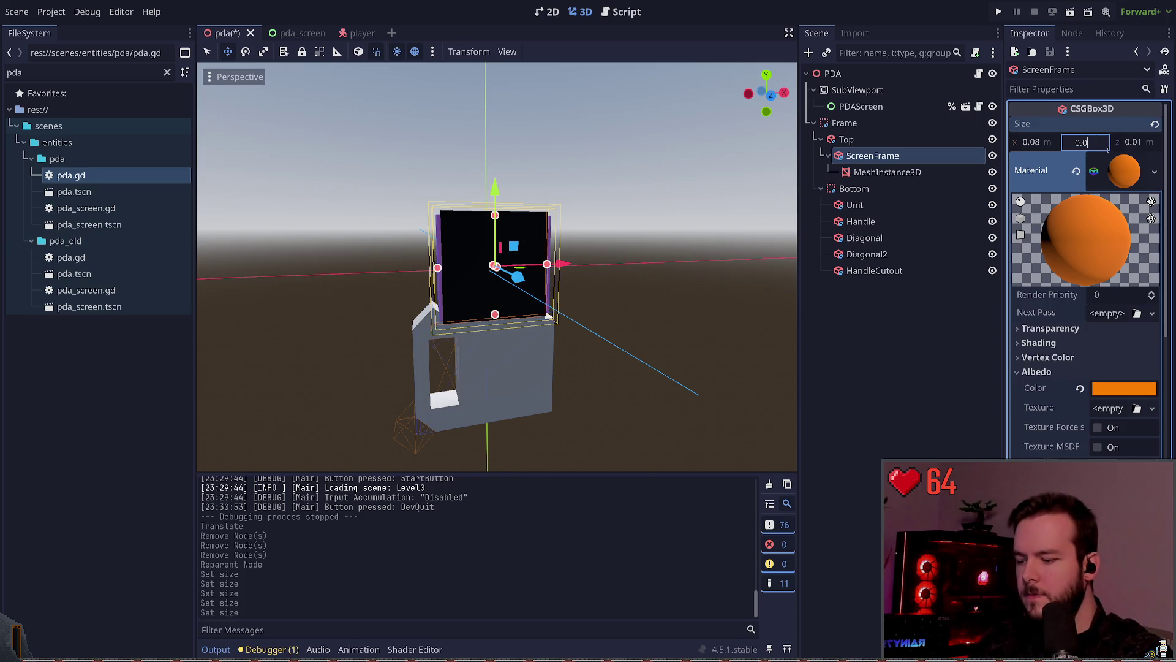
pyautogui.write('8')
pyautogui.press('Return')
pyautogui.hotkey('ctrl', 's')
# - Raise the Top framed screen above the handle body and save the scene
pyautogui.click(550, 235)
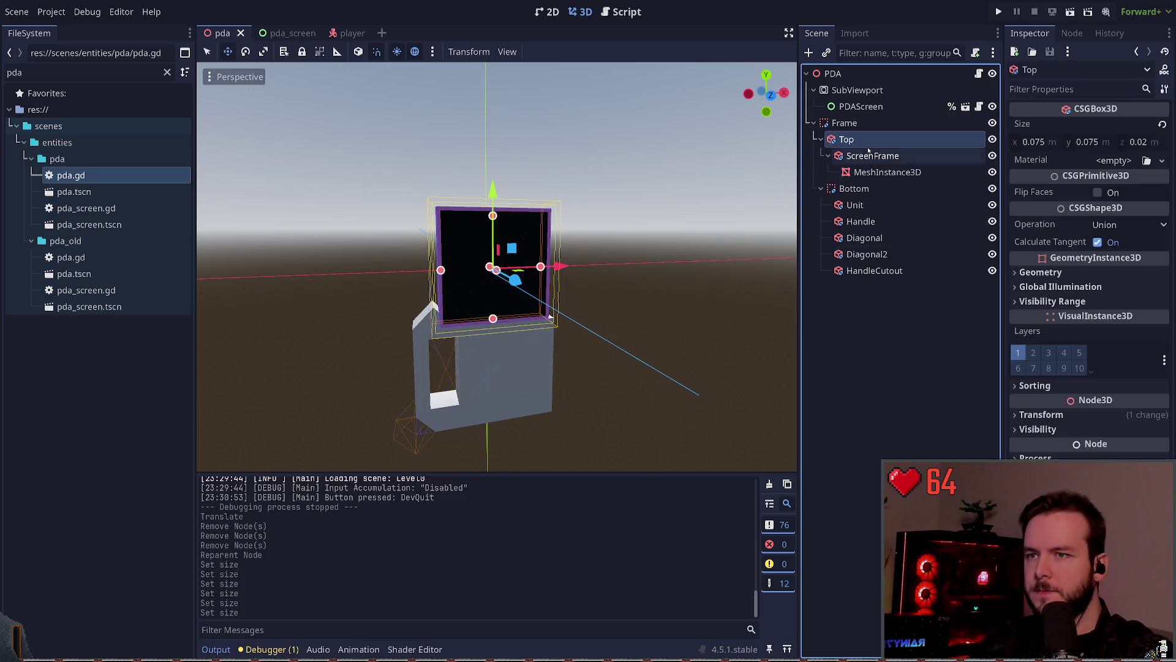
pyautogui.moveTo(493, 195); pyautogui.dragTo(495, 164)
pyautogui.hotkey('ctrl', 's')
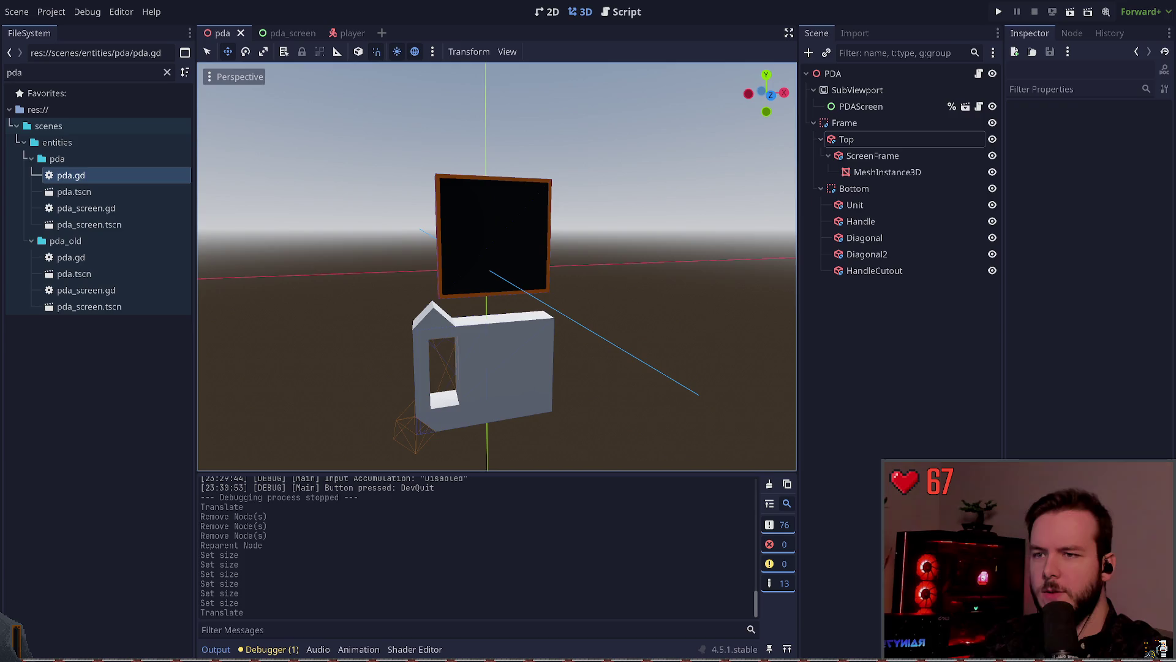
pyautogui.click(887, 172)
pyautogui.click(872, 155)
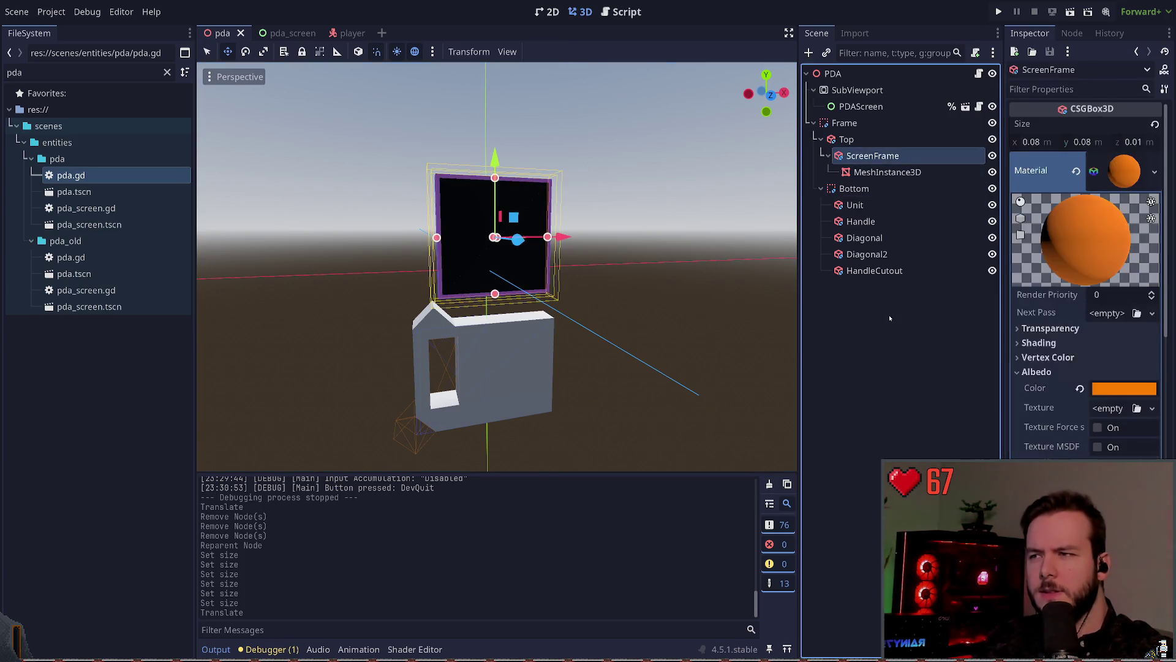
pyautogui.click(849, 294)
pyautogui.hotkey('ctrl', 's')
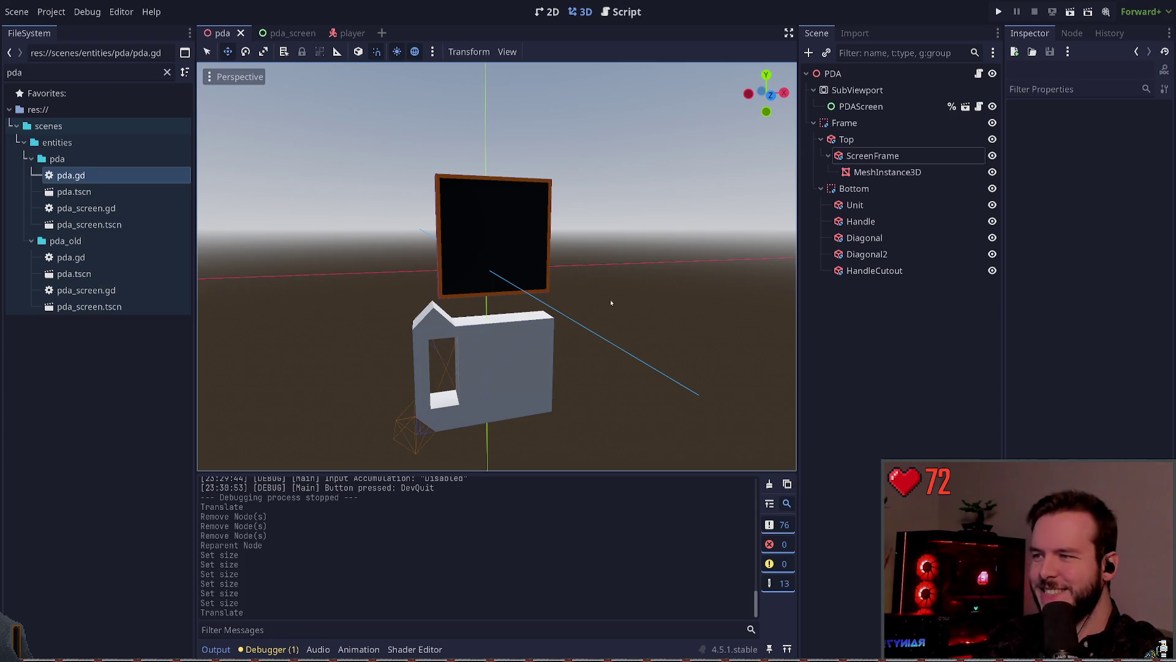
pyautogui.click(854, 188)
pyautogui.click(868, 349)
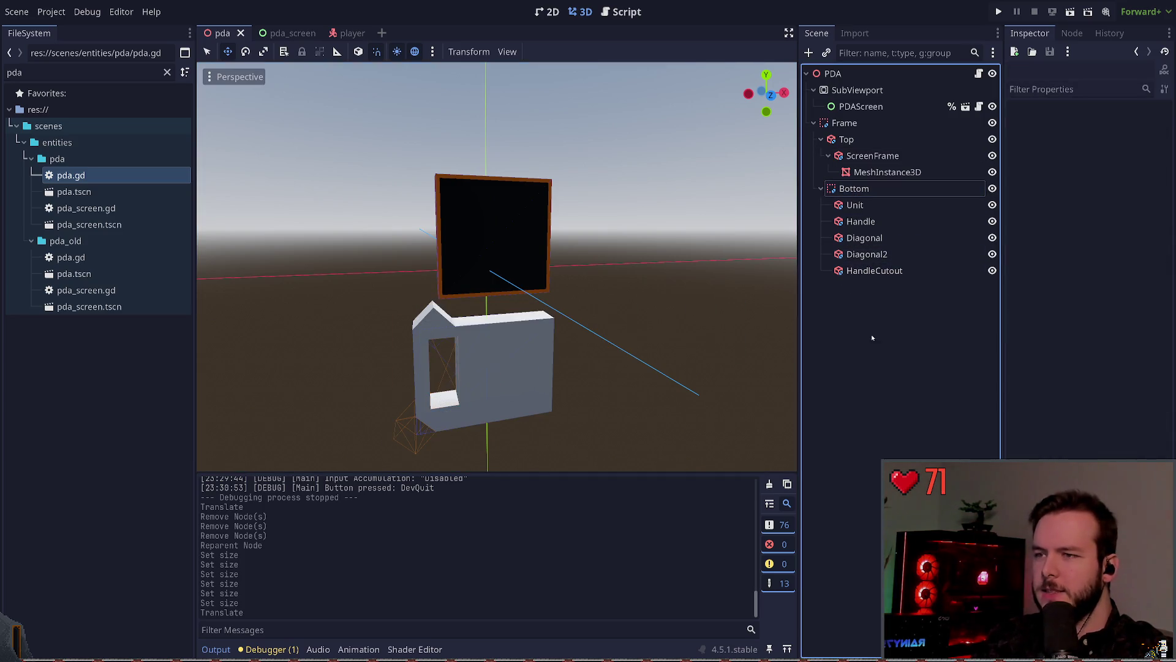
pyautogui.click(873, 205)
pyautogui.click(874, 190)
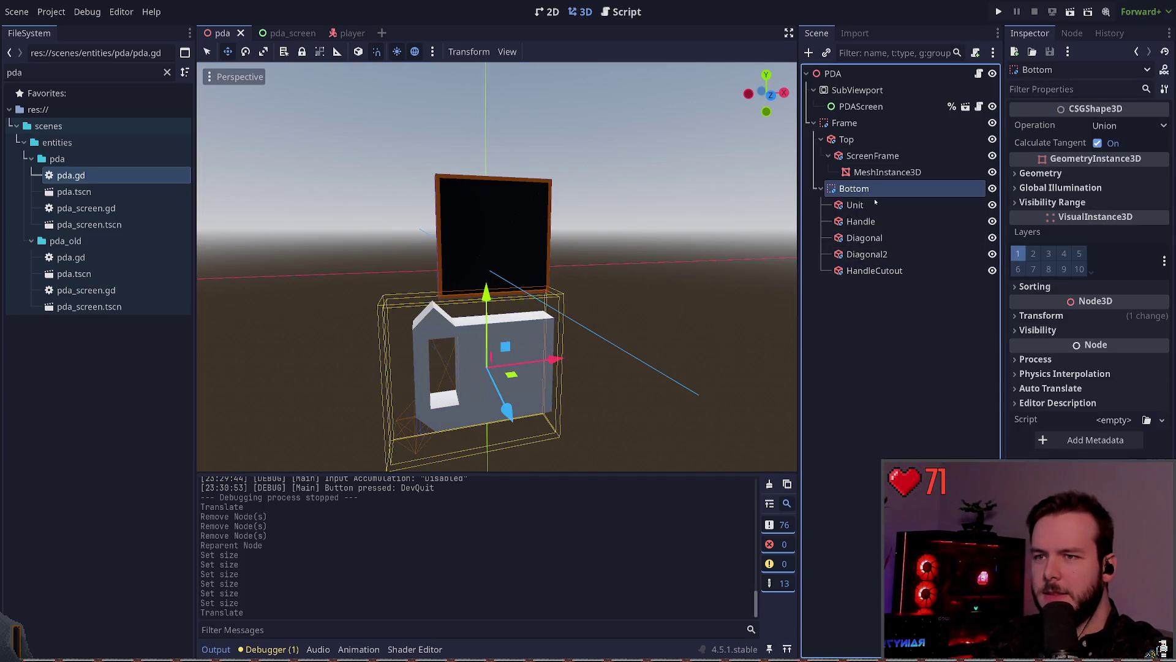
pyautogui.click(876, 205)
pyautogui.click(877, 221)
pyautogui.click(881, 254)
pyautogui.keyDown('ctrl'); pyautogui.click(883, 255); pyautogui.keyUp('ctrl')
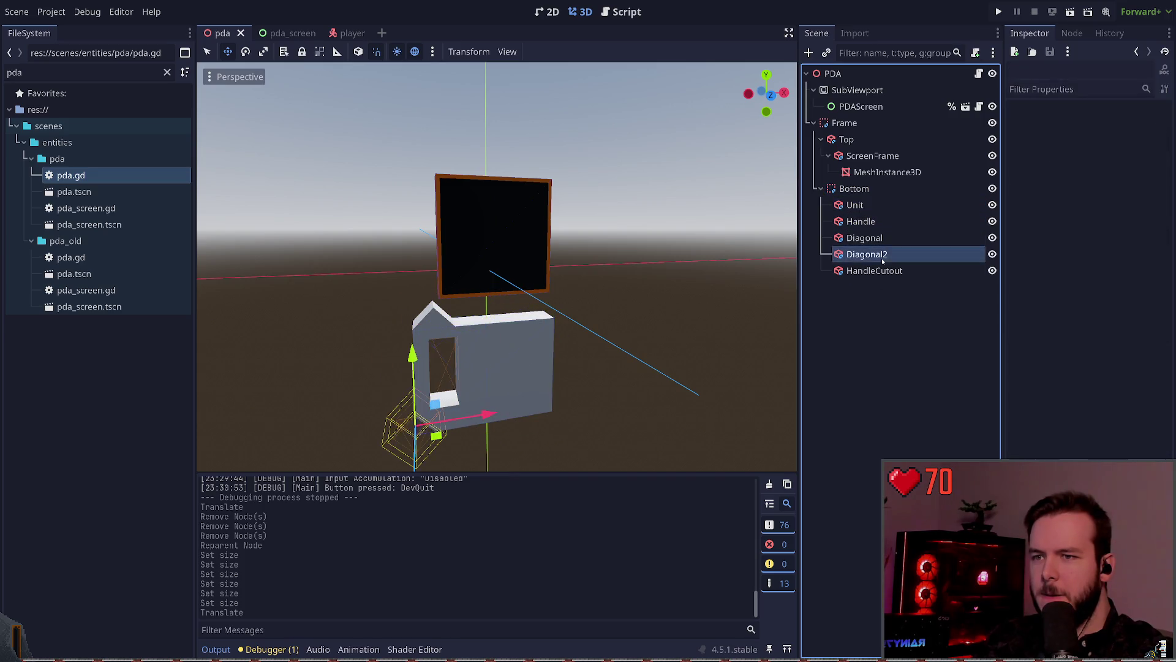
pyautogui.click(876, 271)
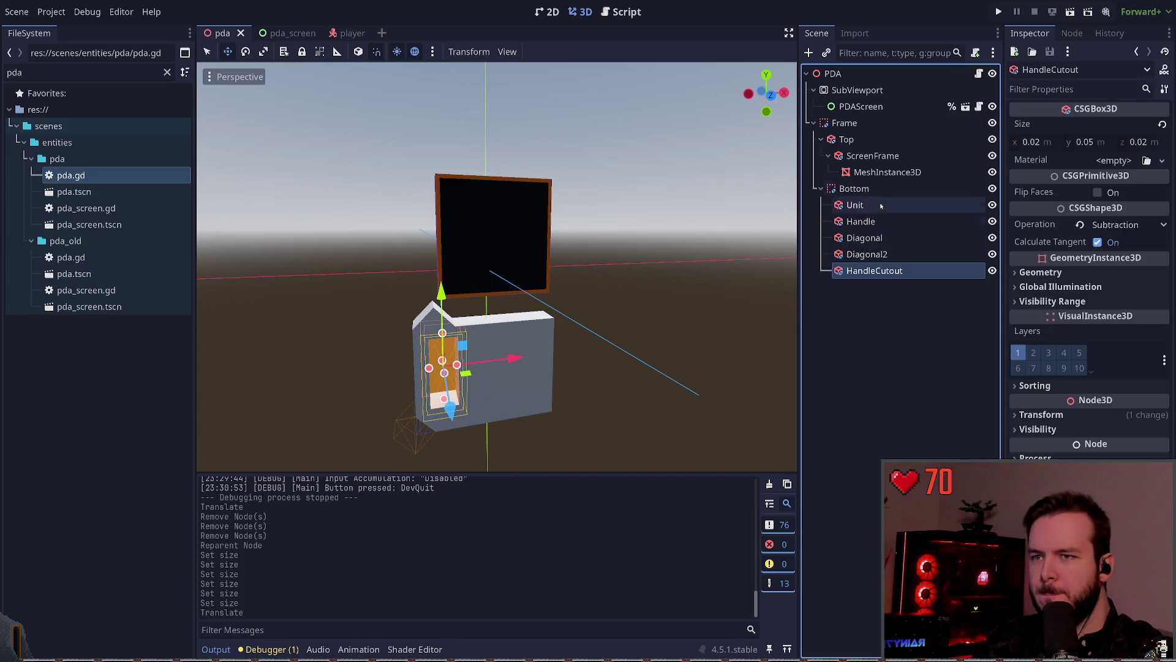
pyautogui.click(821, 139)
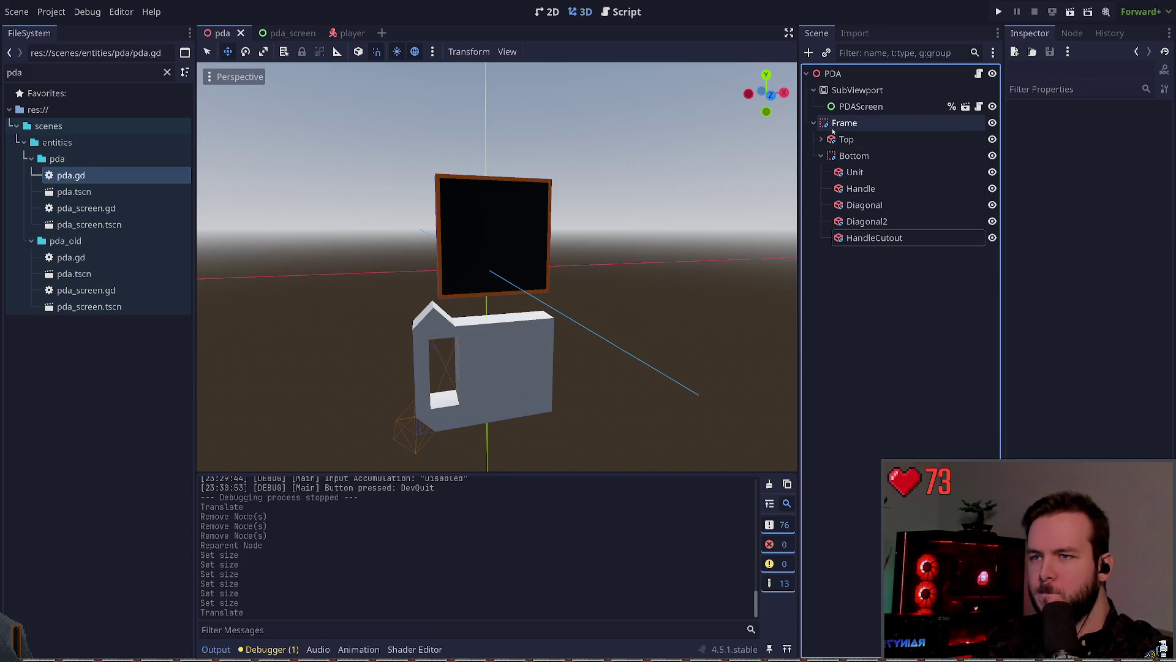
pyautogui.click(853, 156)
pyautogui.moveTo(857, 157); pyautogui.dragTo(847, 117)
pyautogui.moveTo(849, 223); pyautogui.dragTo(845, 117)
pyautogui.hotkey('ctrl', 'z')
pyautogui.hotkey('ctrl', 'z')
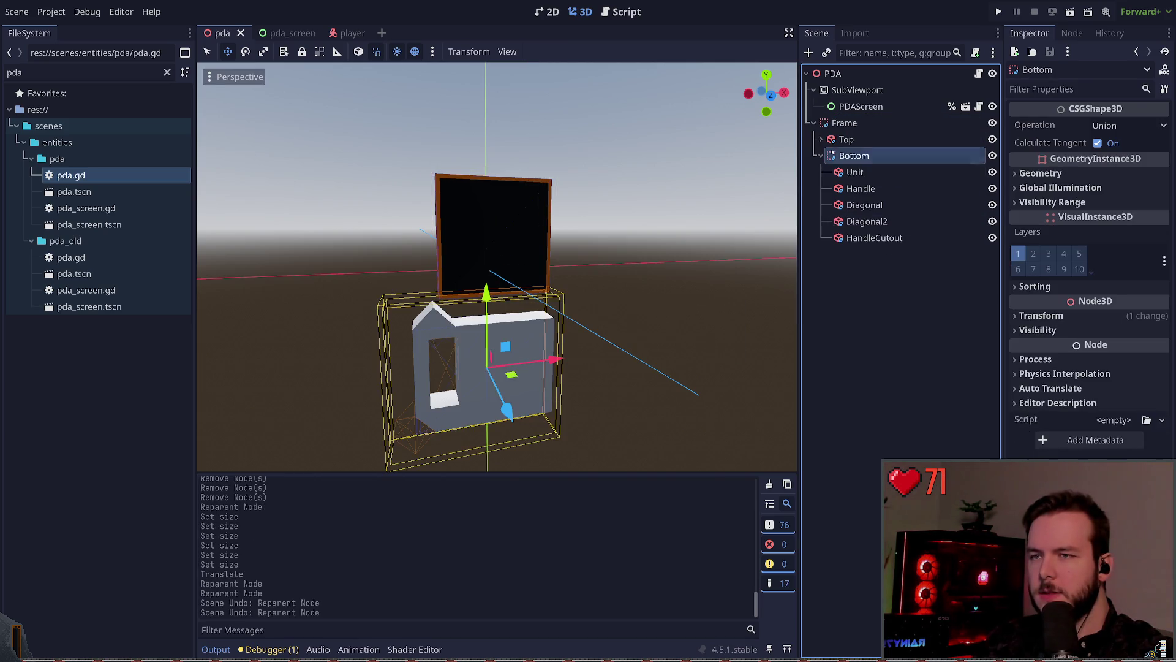
pyautogui.click(847, 140)
pyautogui.click(822, 156)
pyautogui.click(821, 139)
pyautogui.click(820, 188)
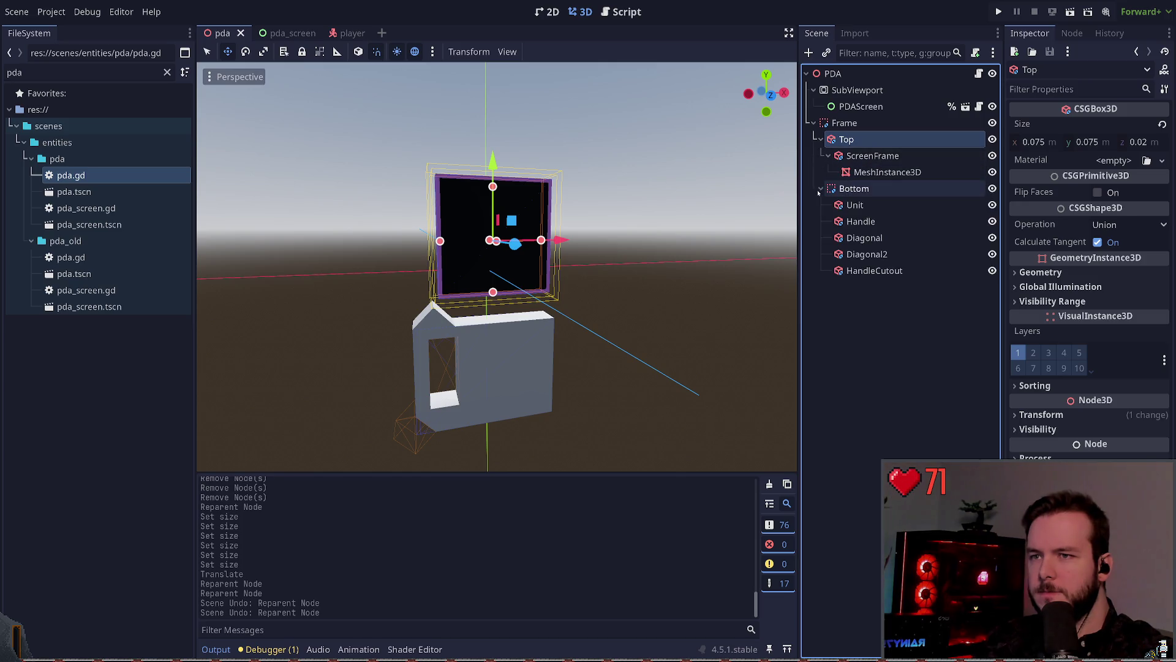
pyautogui.click(832, 155)
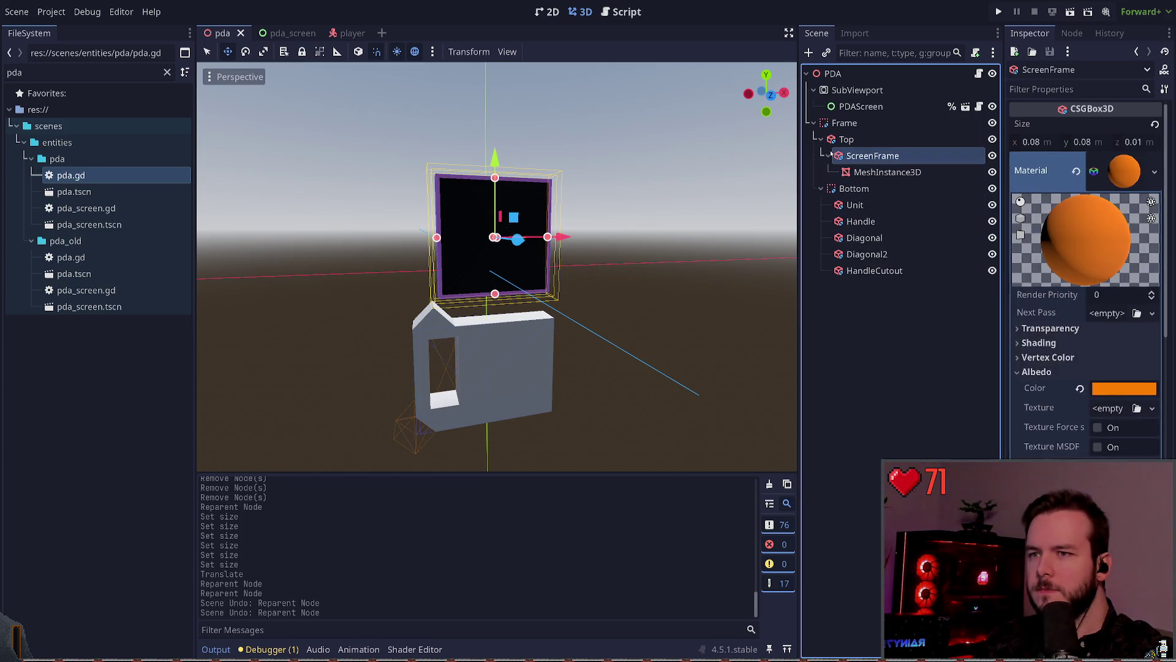
pyautogui.click(821, 139)
pyautogui.click(857, 156)
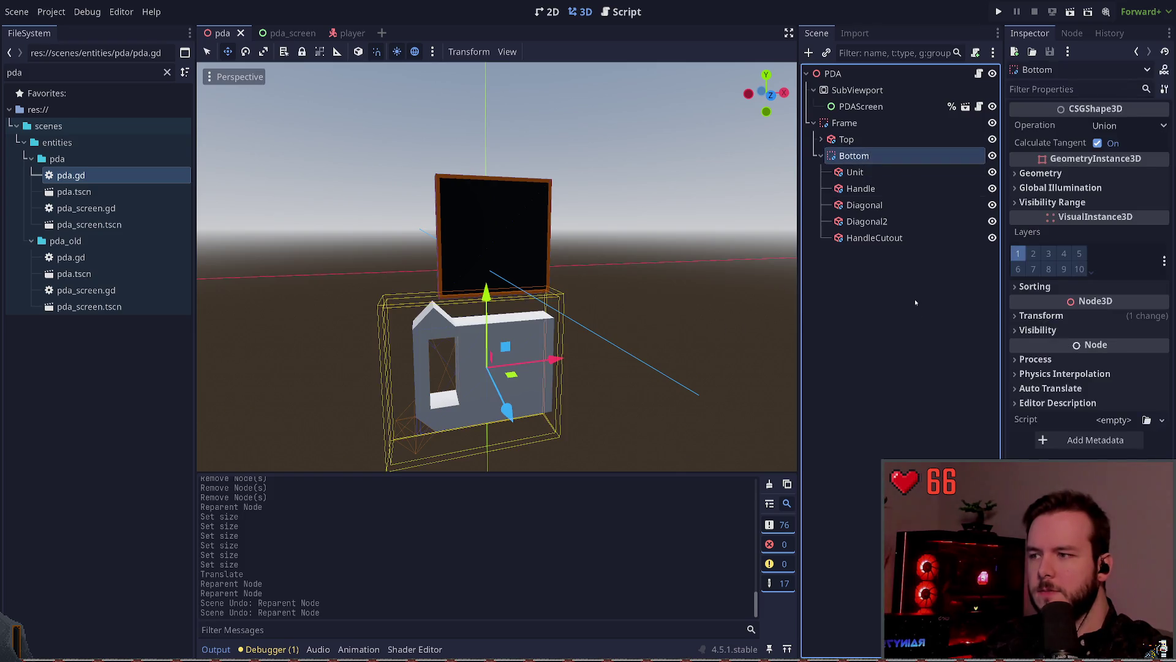
pyautogui.click(928, 322)
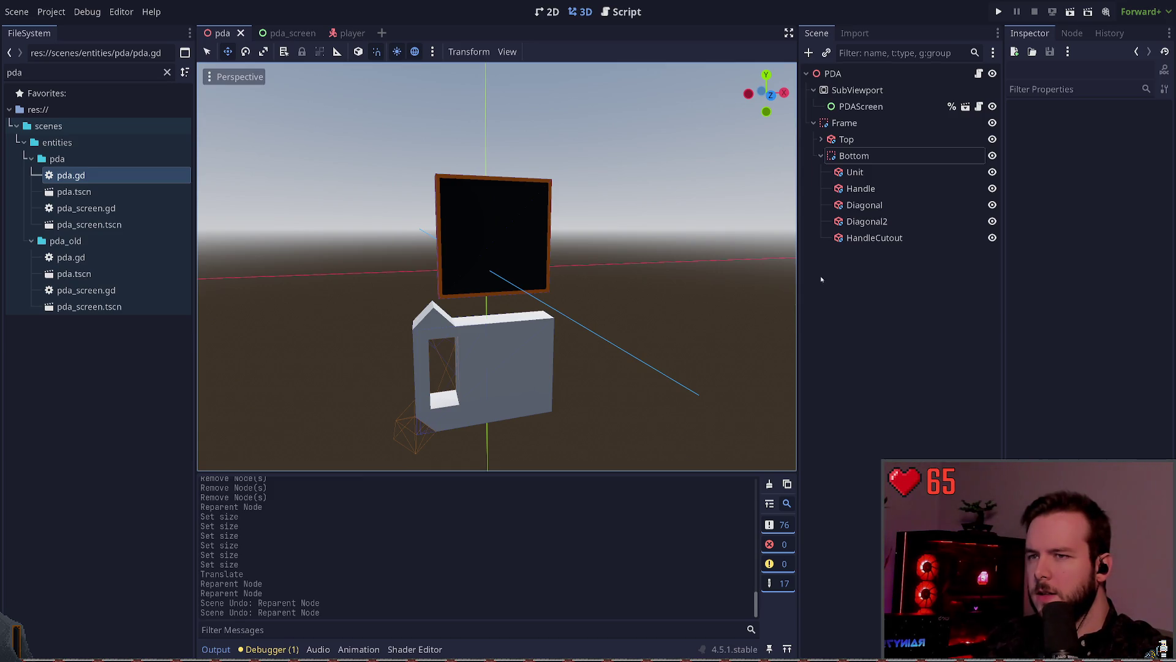
pyautogui.click(848, 139)
pyautogui.keyDown('ctrl'); pyautogui.click(863, 156); pyautogui.keyUp('ctrl')
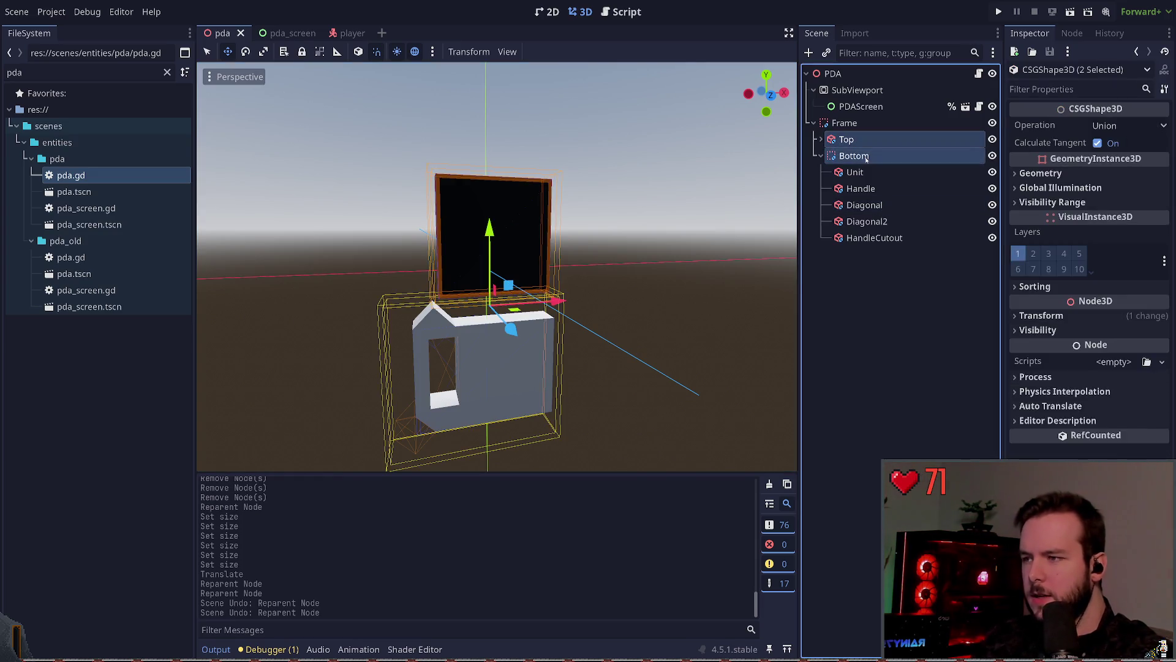
pyautogui.click(882, 189)
pyautogui.moveTo(519, 364); pyautogui.dragTo(560, 362)
pyautogui.click(865, 205)
pyautogui.keyDown('shift'); pyautogui.click(909, 238); pyautogui.keyUp('shift')
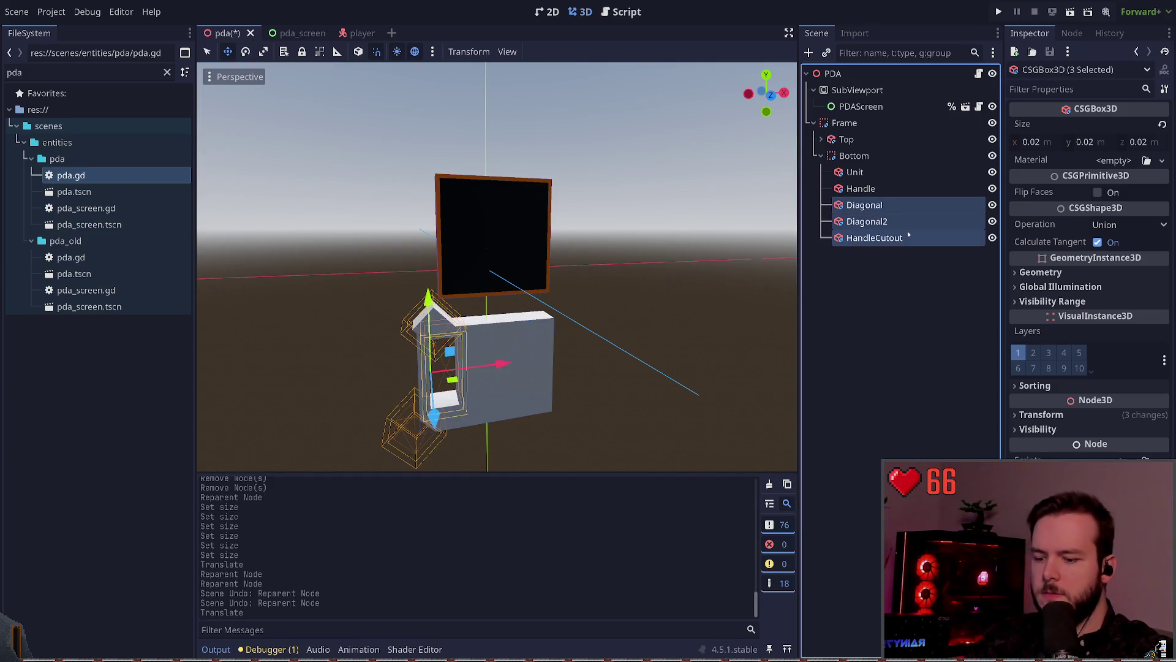
pyautogui.press('Delete')
pyautogui.click(891, 174)
pyautogui.press('Delete')
pyautogui.click(880, 155)
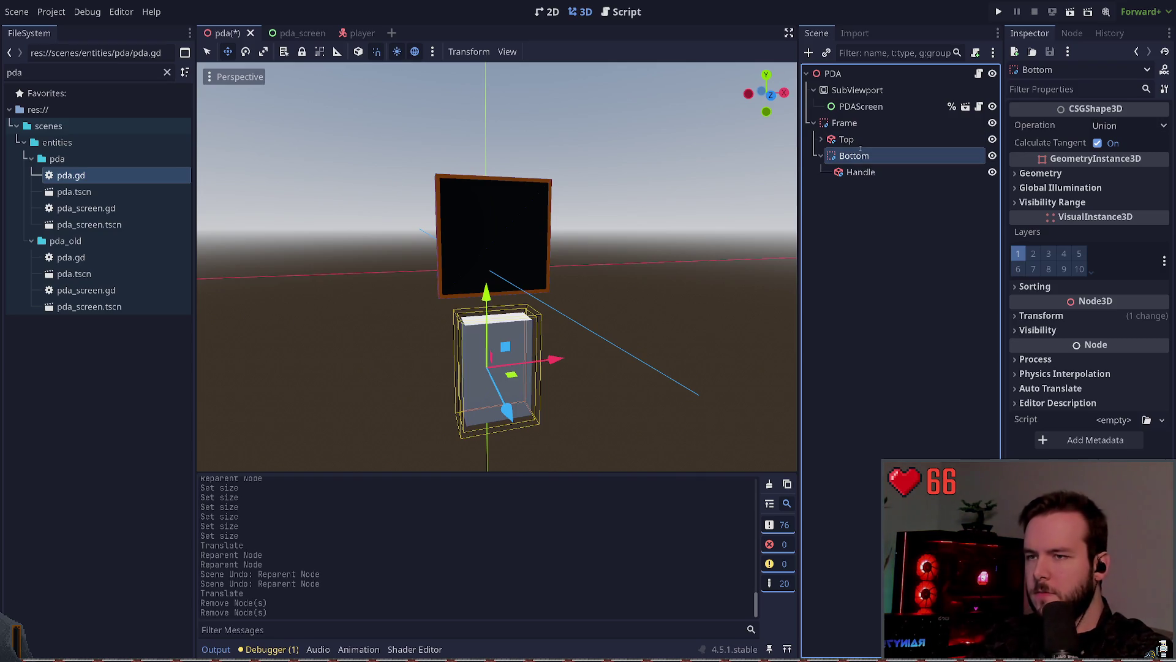
pyautogui.write('Handle')
pyautogui.press('Return')
pyautogui.hotkey('ctrl', 's')
pyautogui.click(857, 139)
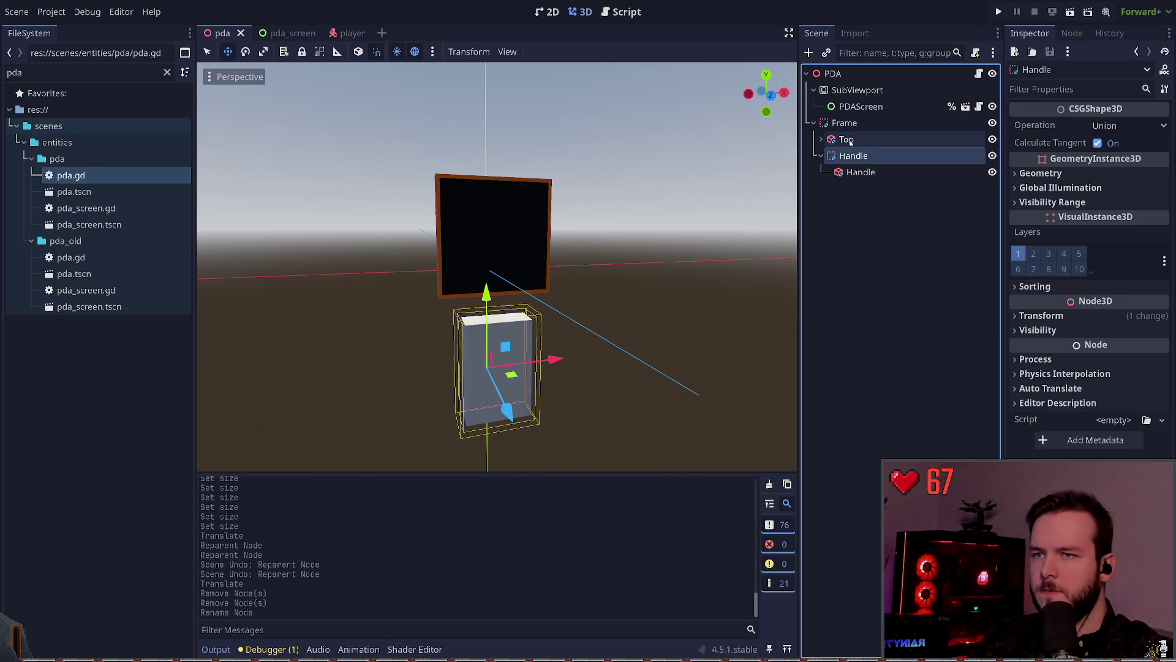
pyautogui.click(810, 180)
pyautogui.click(857, 172)
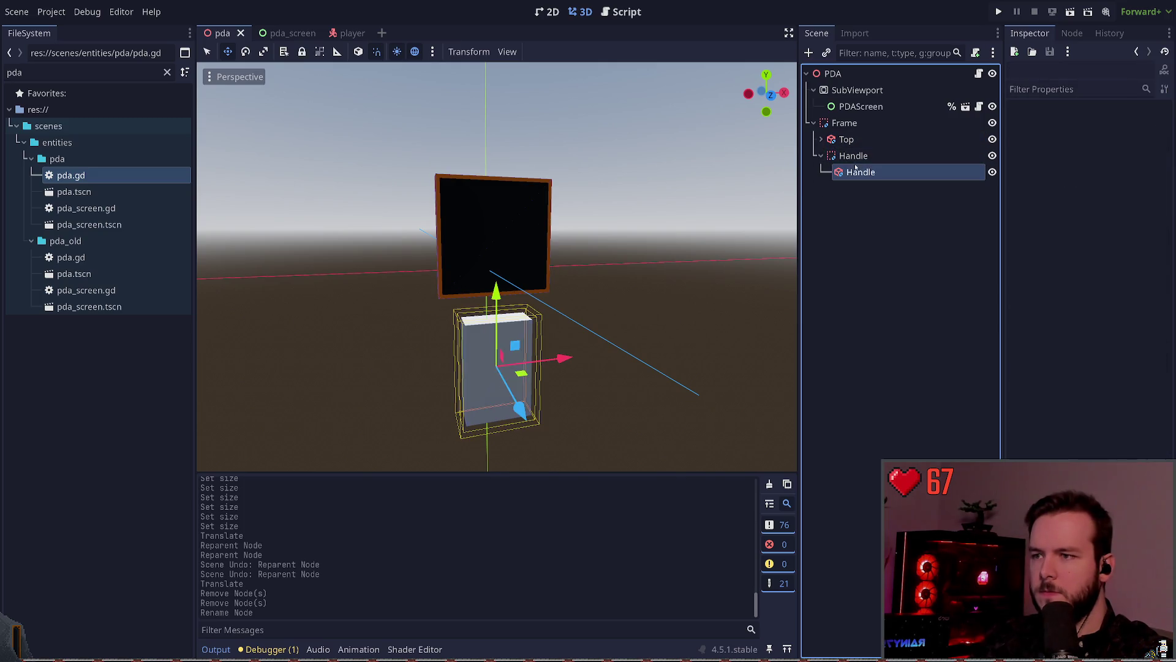
pyautogui.click(844, 287)
pyautogui.hotkey('ctrl', 's')
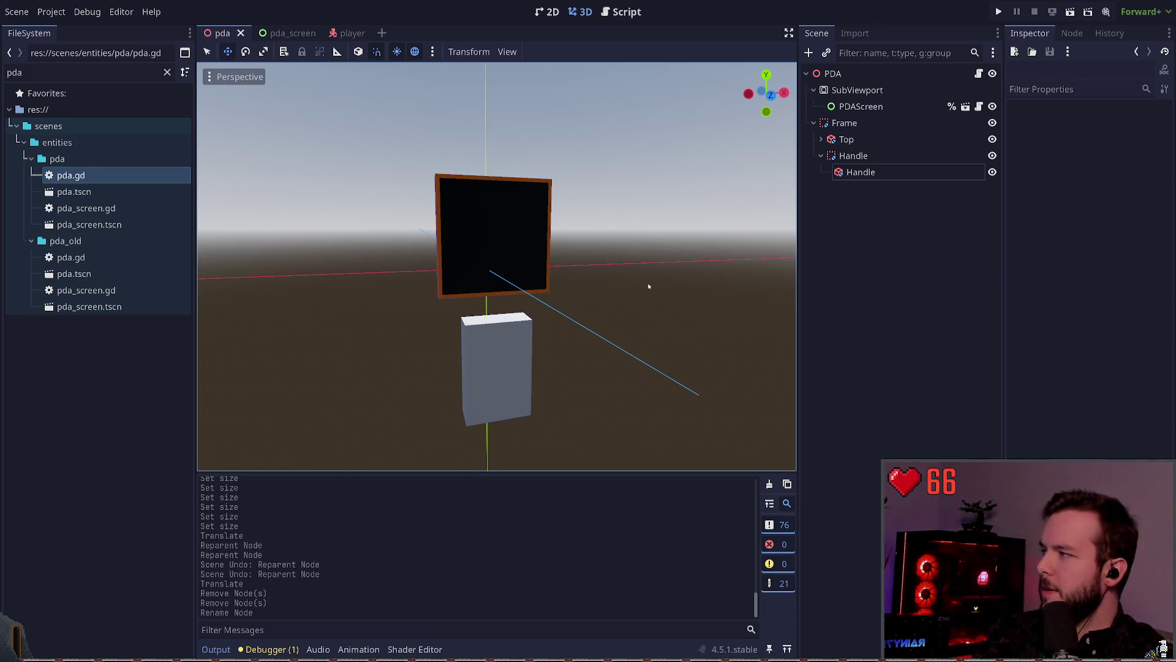
pyautogui.click(893, 177)
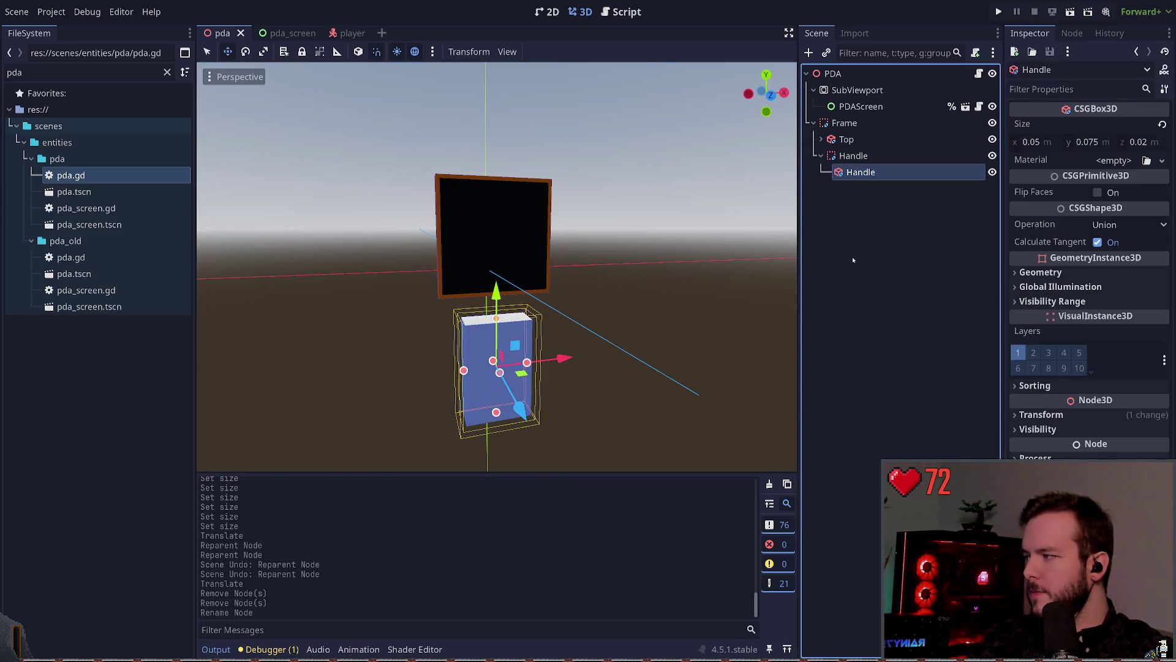
pyautogui.press('Up')
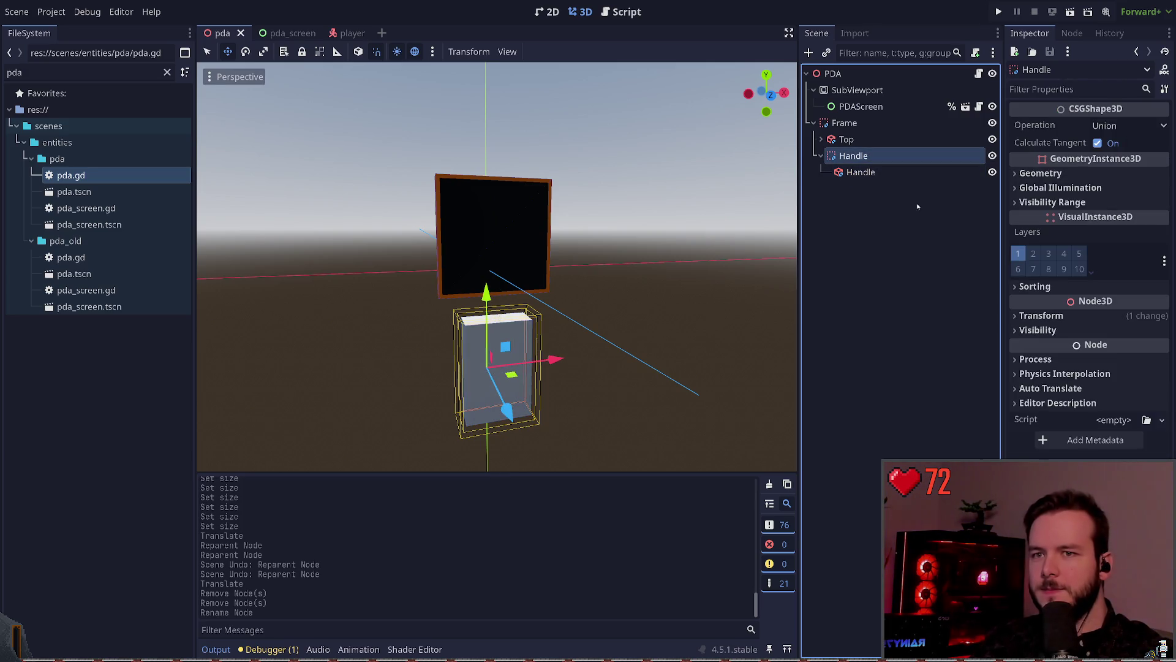
pyautogui.click(1041, 172)
pyautogui.click(1041, 173)
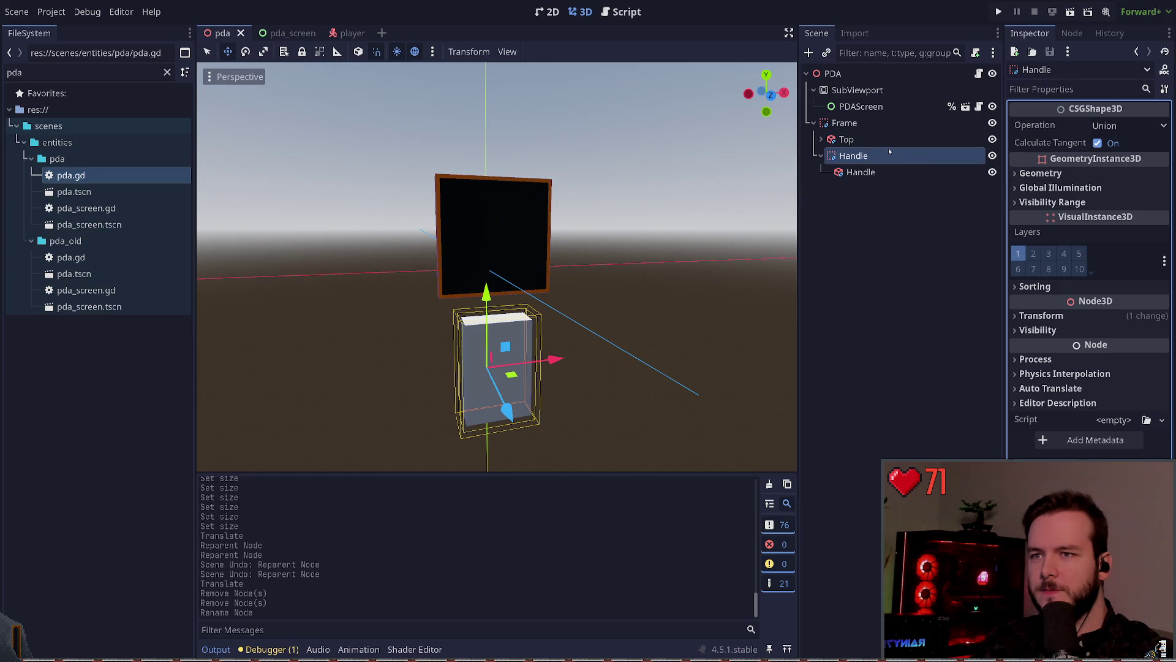
pyautogui.click(865, 193)
pyautogui.press('Down')
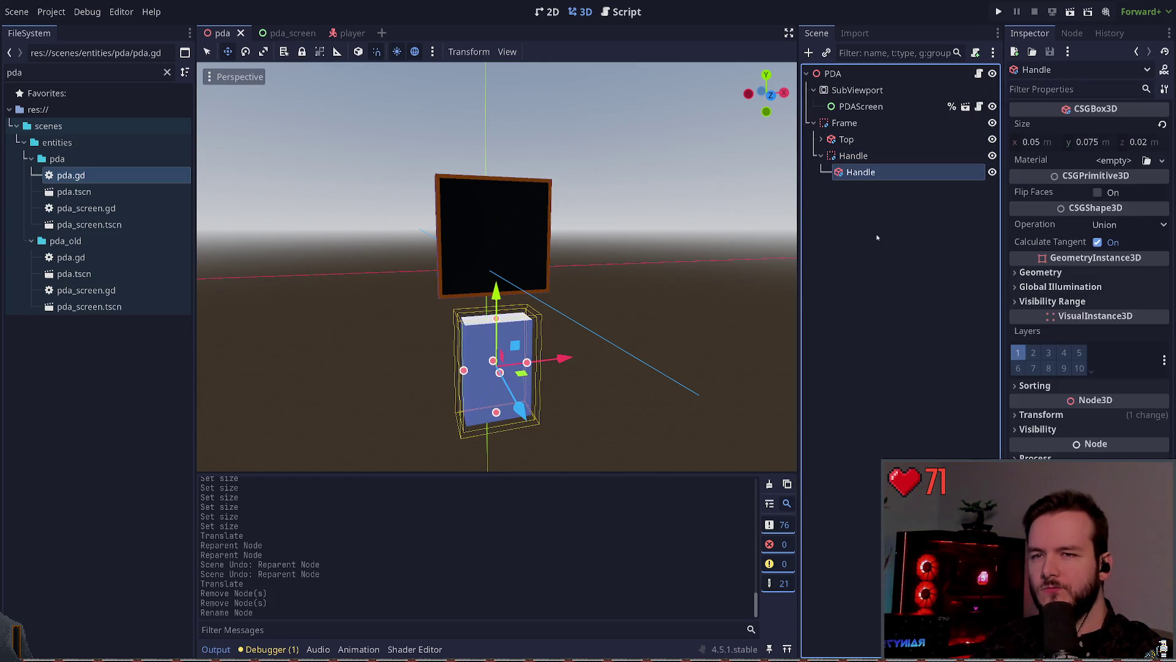
pyautogui.click(886, 213)
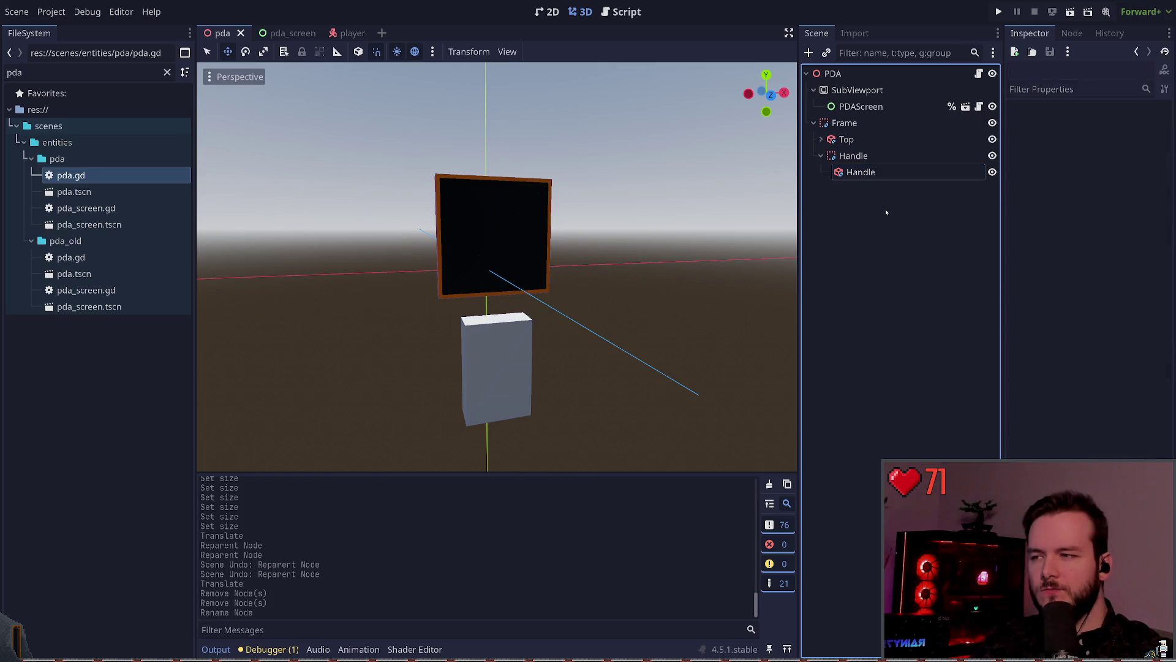
pyautogui.click(875, 172)
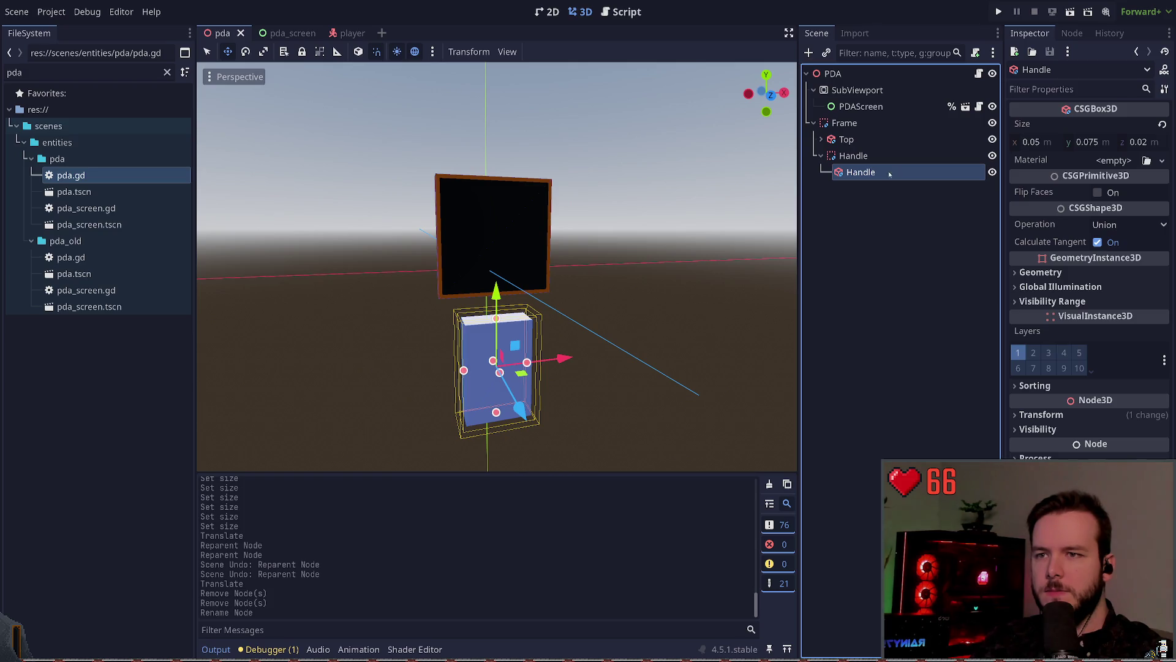
# - Add a CSGCylinder3D under the Handle box and name it GripCutout
pyautogui.hotkey('ctrl', 'a')
pyautogui.press('Return')
pyautogui.hotkey('ctrl', 'z')
pyautogui.click(894, 174)
pyautogui.hotkey('ctrl', 'a')
pyautogui.write('cyl')
pyautogui.press('Return')
pyautogui.hotkey('ctrl', 's')
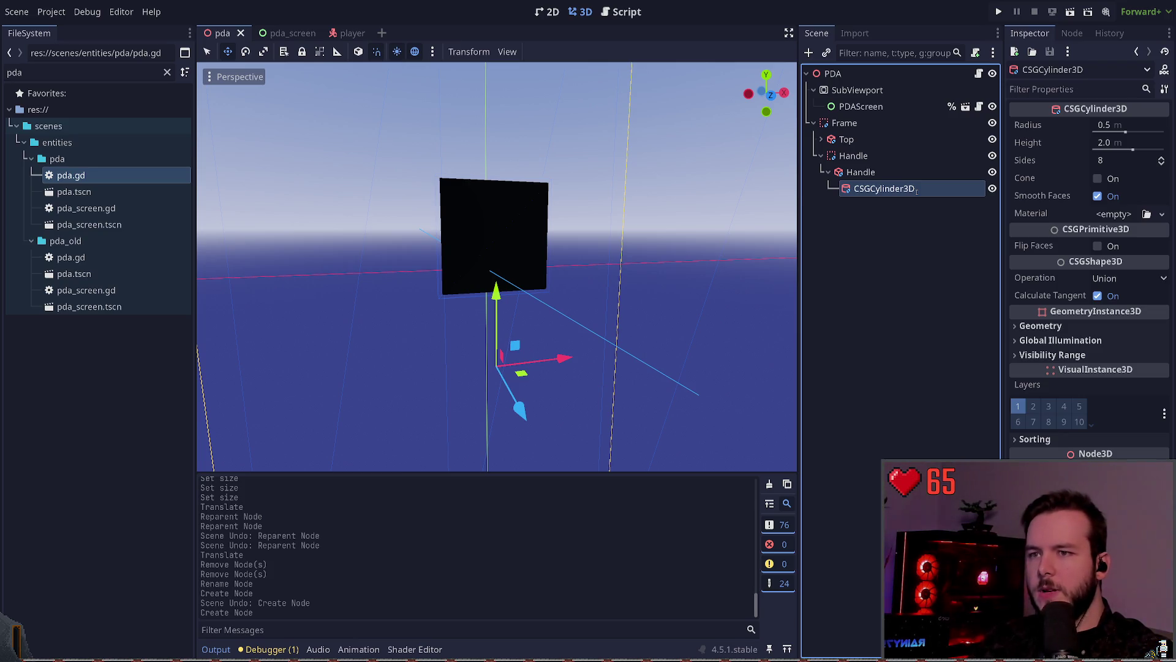
pyautogui.write('GripCutout')
pyautogui.press('Return')
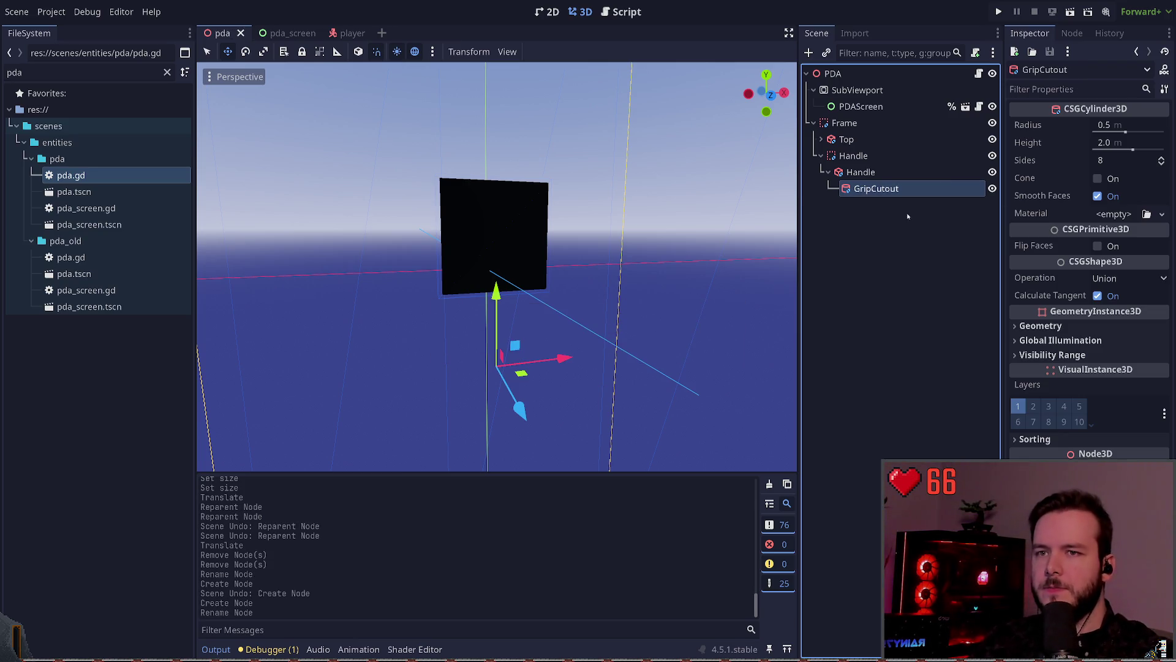
# - Set GripCutout's radius to 0.03 m and save
pyautogui.click(1135, 125)
pyautogui.write('0.1')
pyautogui.press('Return')
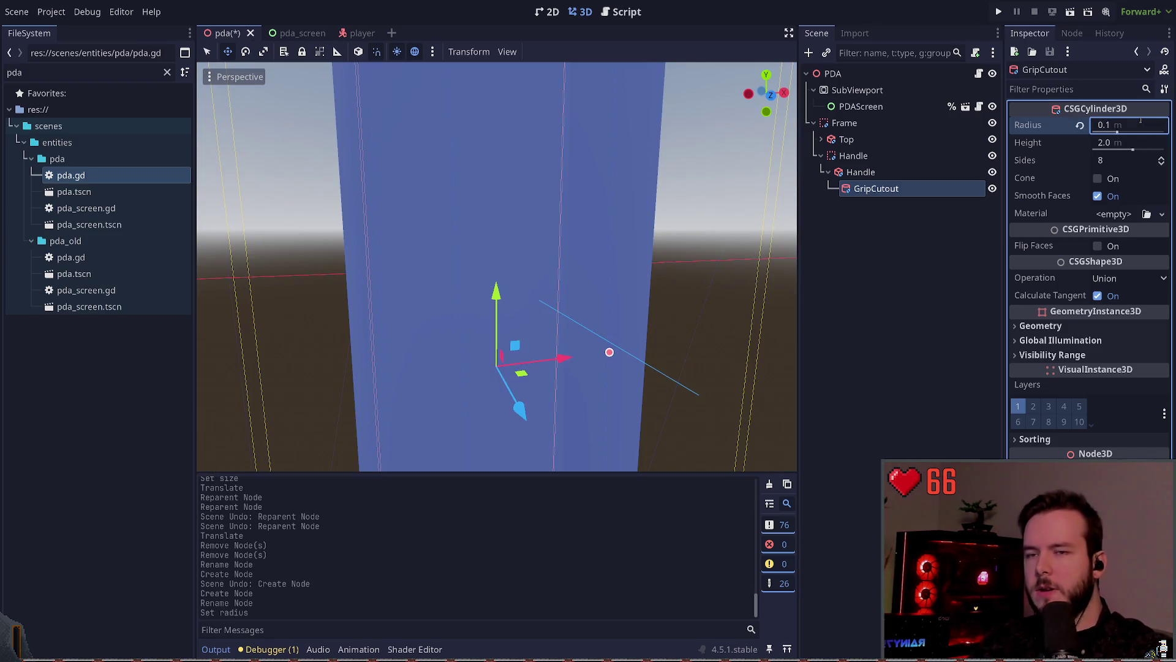
pyautogui.click(1145, 125)
pyautogui.write('01')
pyautogui.press('Return')
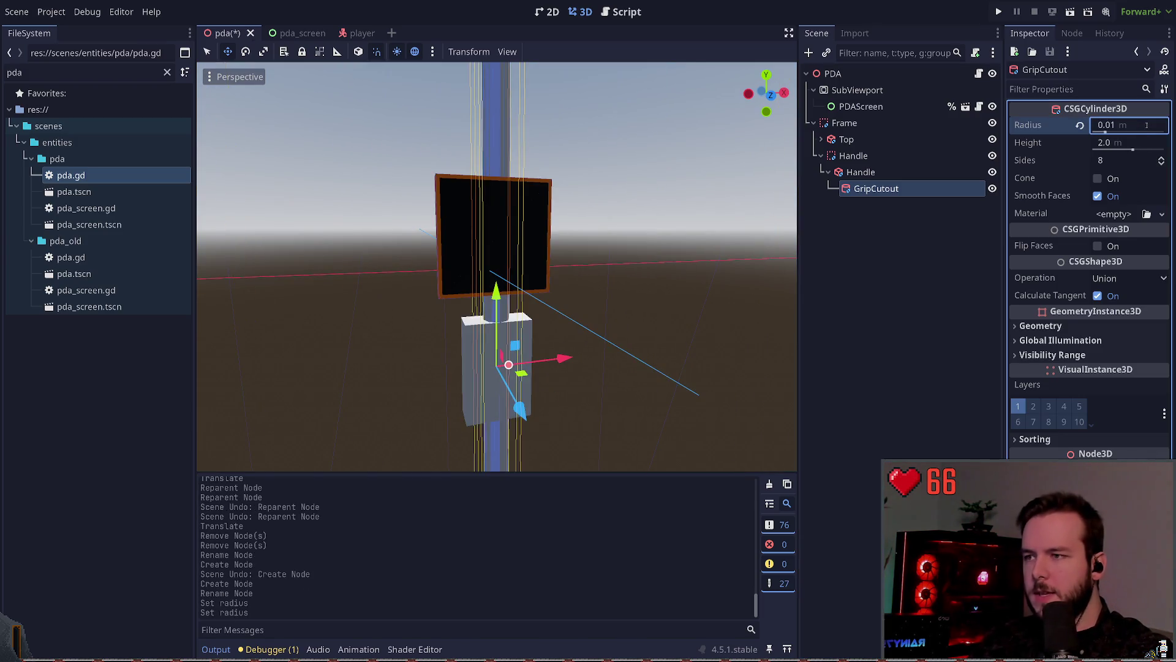
pyautogui.click(1146, 125)
pyautogui.press('BackSpace')
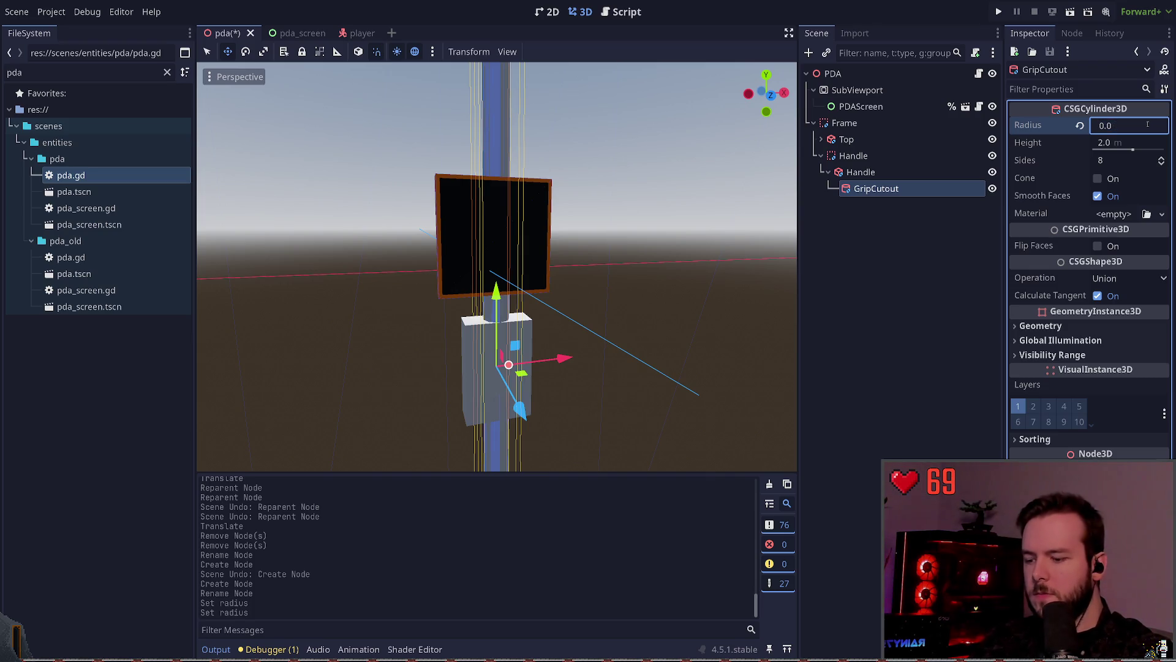
pyautogui.write('5')
pyautogui.press('Return')
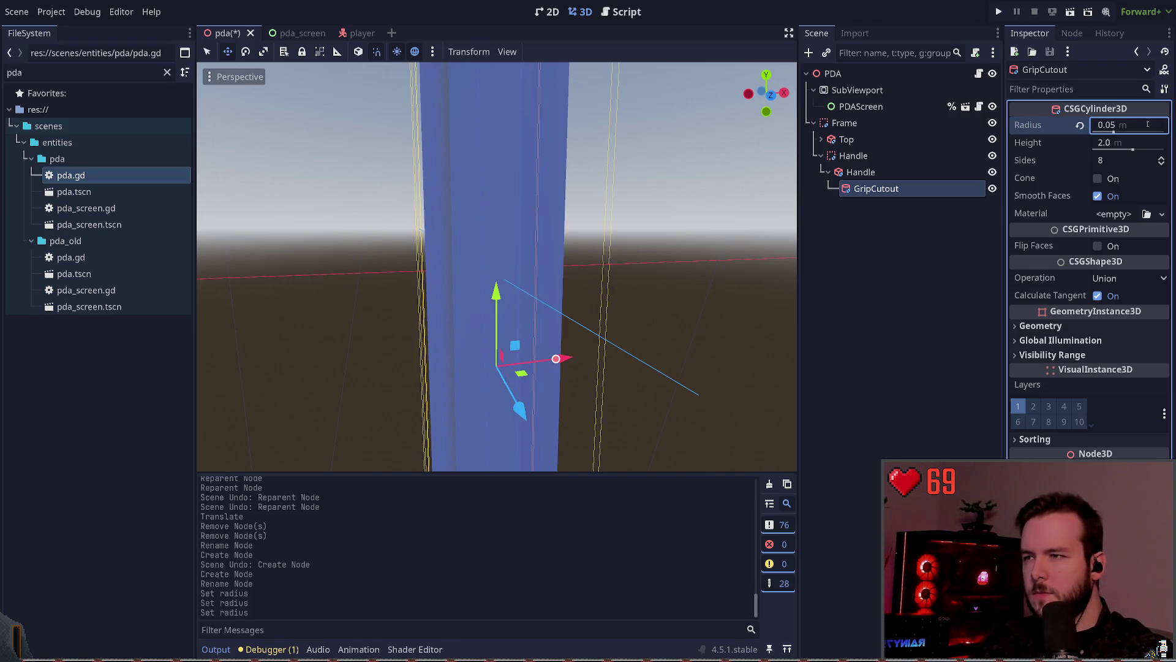
pyautogui.press('BackSpace')
pyautogui.write('3')
pyautogui.press('Return')
pyautogui.hotkey('ctrl', 's')
# - Set its height to 0.1 m, tip it horizontal, and slide it sideways along X
pyautogui.click(1126, 143)
pyautogui.press('BackSpace')
pyautogui.write('0.1')
pyautogui.press('Return')
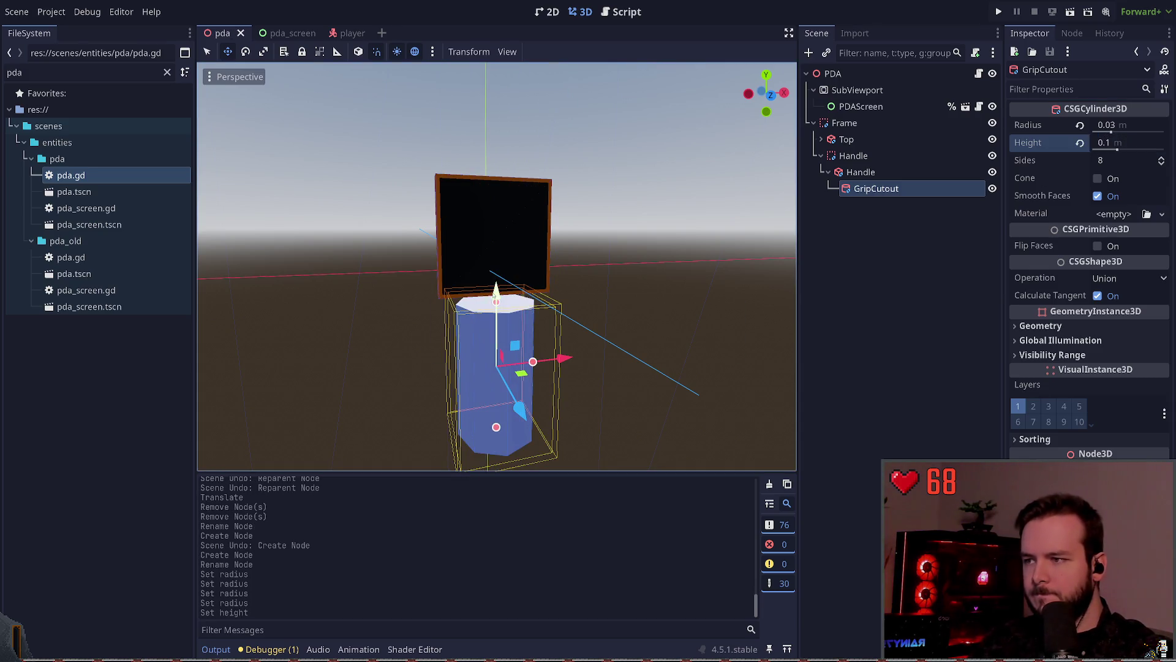
pyautogui.press('e')
pyautogui.moveTo(510, 344); pyautogui.dragTo(520, 348)
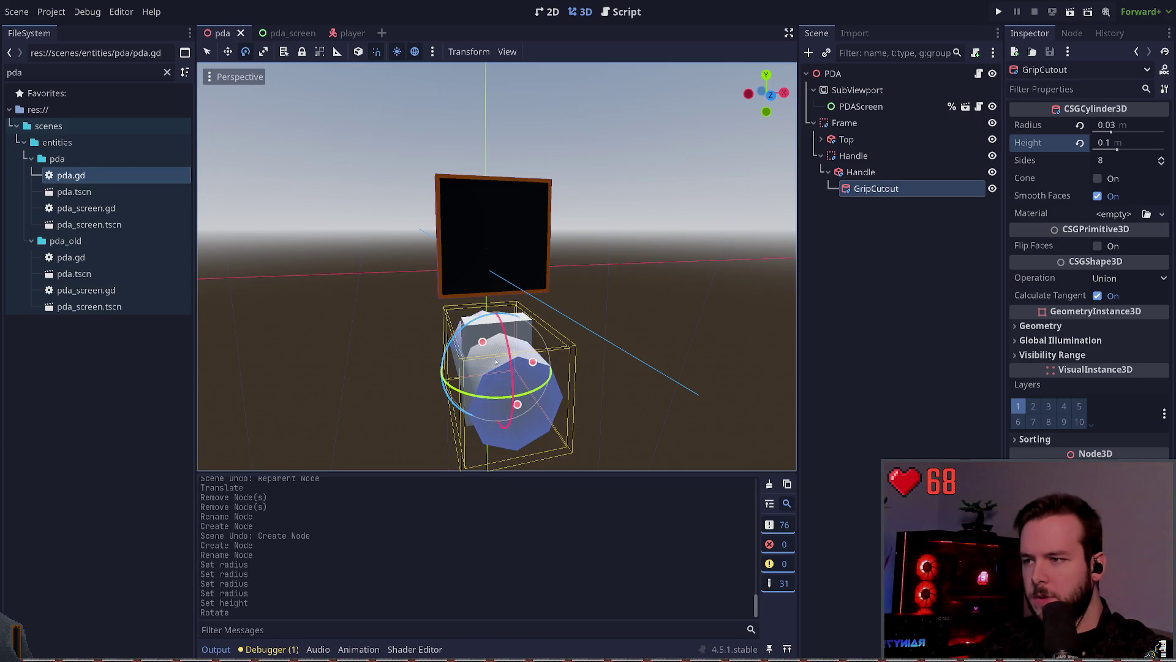
pyautogui.press('w')
pyautogui.moveTo(650, 346)
pyautogui.mouseDown()
pyautogui.moveTo(668, 345)
pyautogui.moveTo(576, 349)
pyautogui.moveTo(668, 344)
pyautogui.moveTo(619, 361)
pyautogui.mouseUp()
# - Set GripCutout's Operation to Subtraction, move it into the handle, and save
pyautogui.click(1113, 279)
pyautogui.click(1120, 330)
pyautogui.click(697, 307)
pyautogui.hotkey('ctrl', 's')
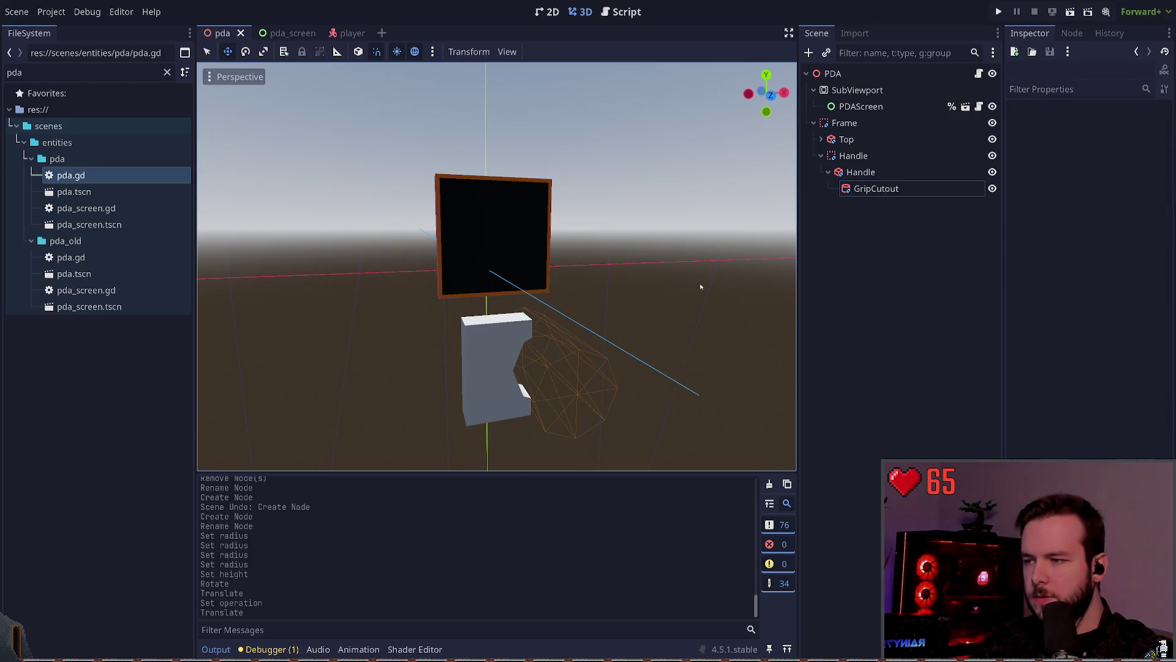
pyautogui.click(591, 359)
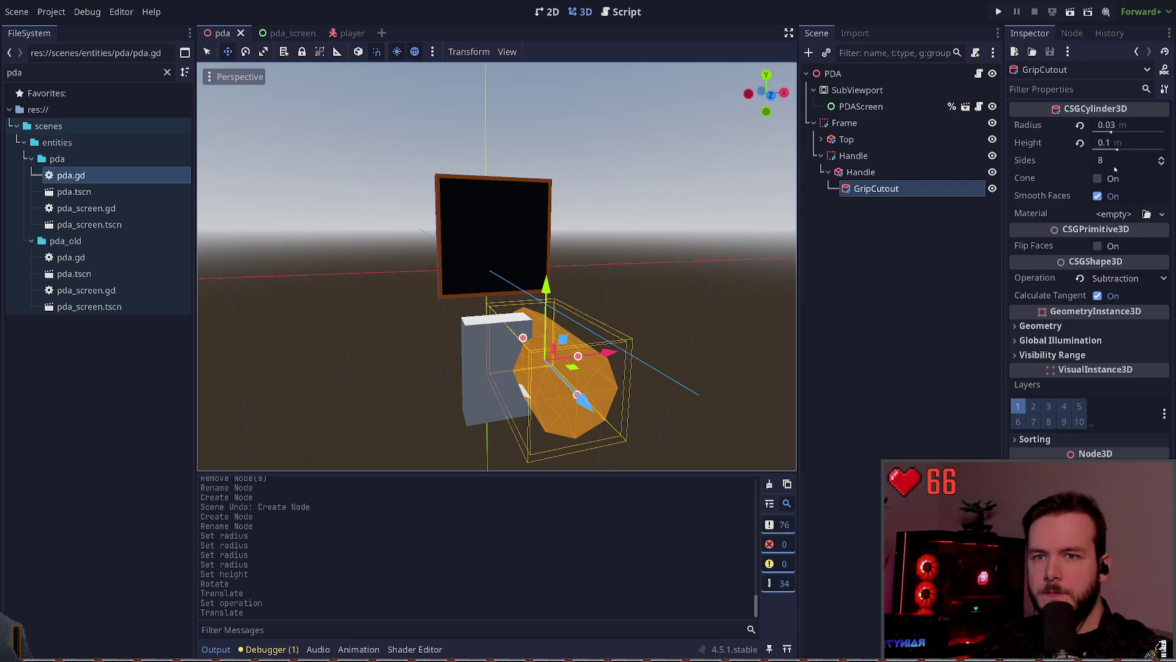
# - Raise GripCutout's Sides count above 8 for a smoother notch, then save
pyautogui.click(1162, 158)
pyautogui.click(1162, 158)
pyautogui.click(1162, 158)
pyautogui.click(1161, 158)
pyautogui.click(1161, 158)
pyautogui.click(1161, 158)
pyautogui.click(1163, 163)
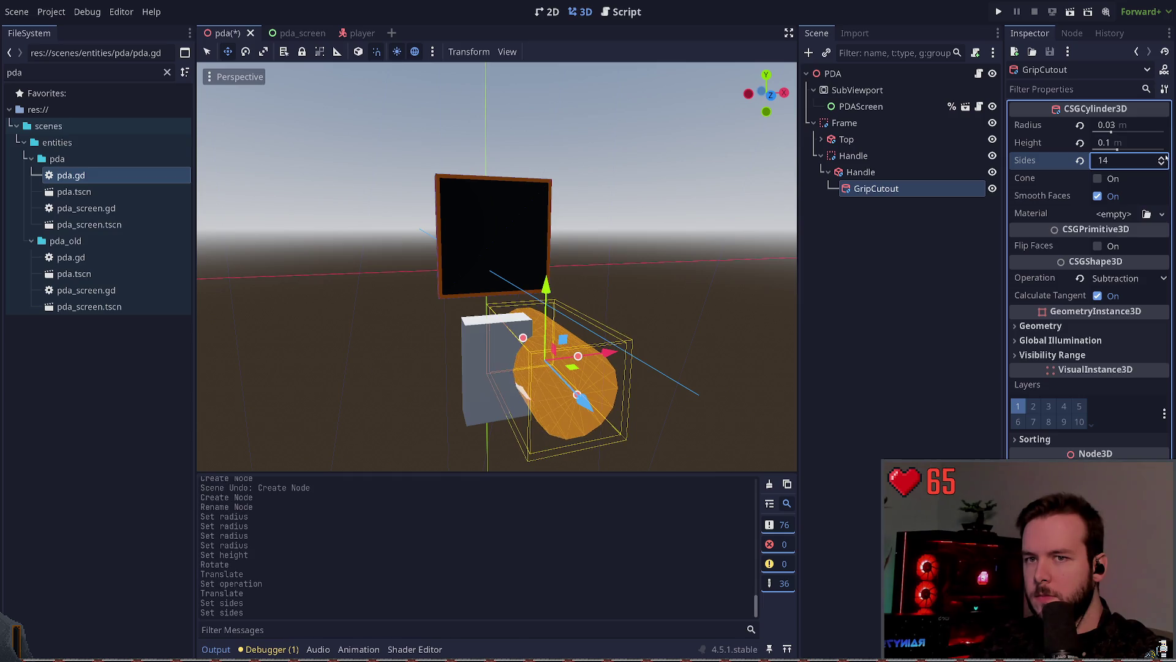
pyautogui.click(697, 234)
pyautogui.hotkey('ctrl', 's')
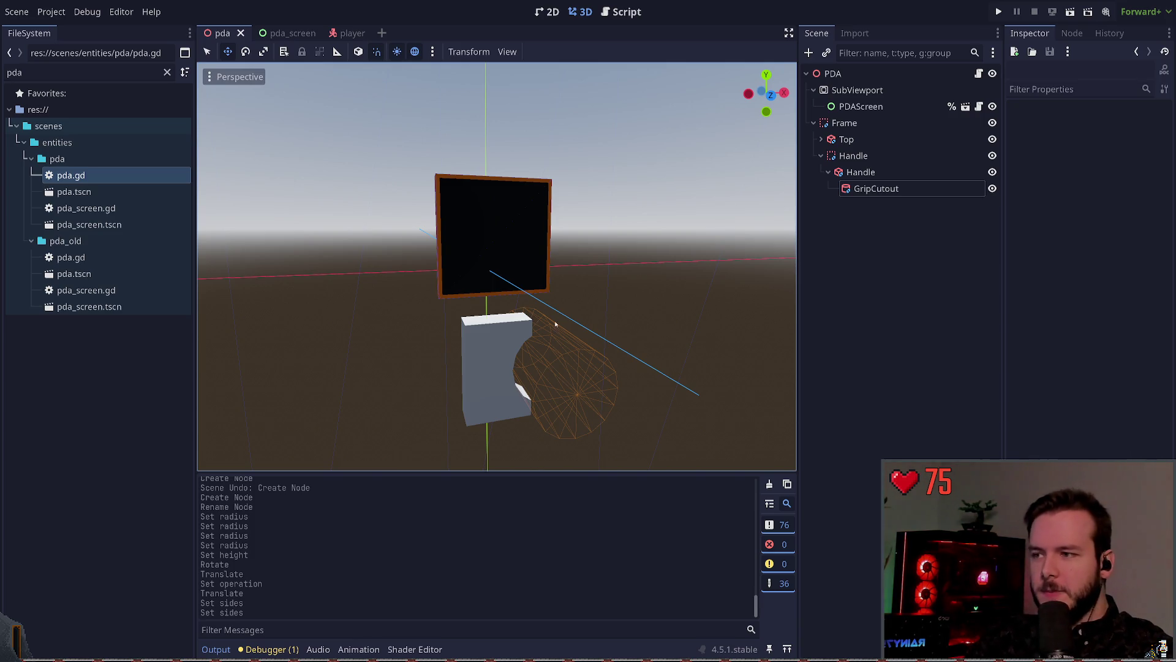
# - Inspect the handle box and grip cutout, then move the cutout along the vertical axis
pyautogui.scroll(3, 594, 276)
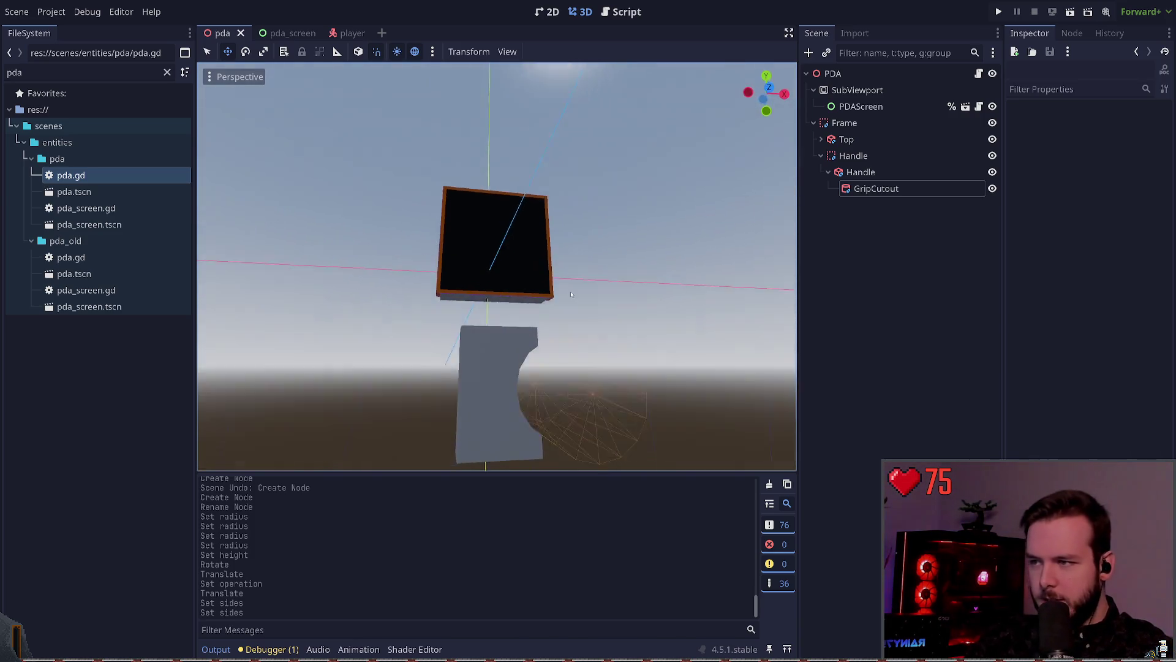
pyautogui.click(502, 343)
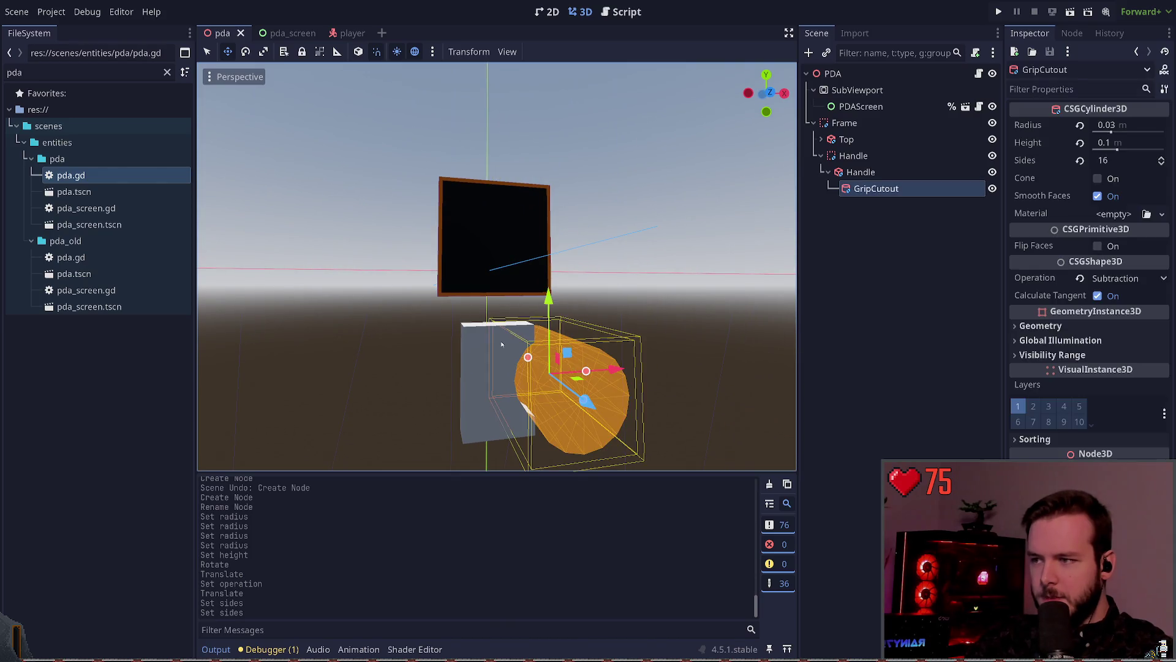
pyautogui.click(468, 347)
pyautogui.click(873, 175)
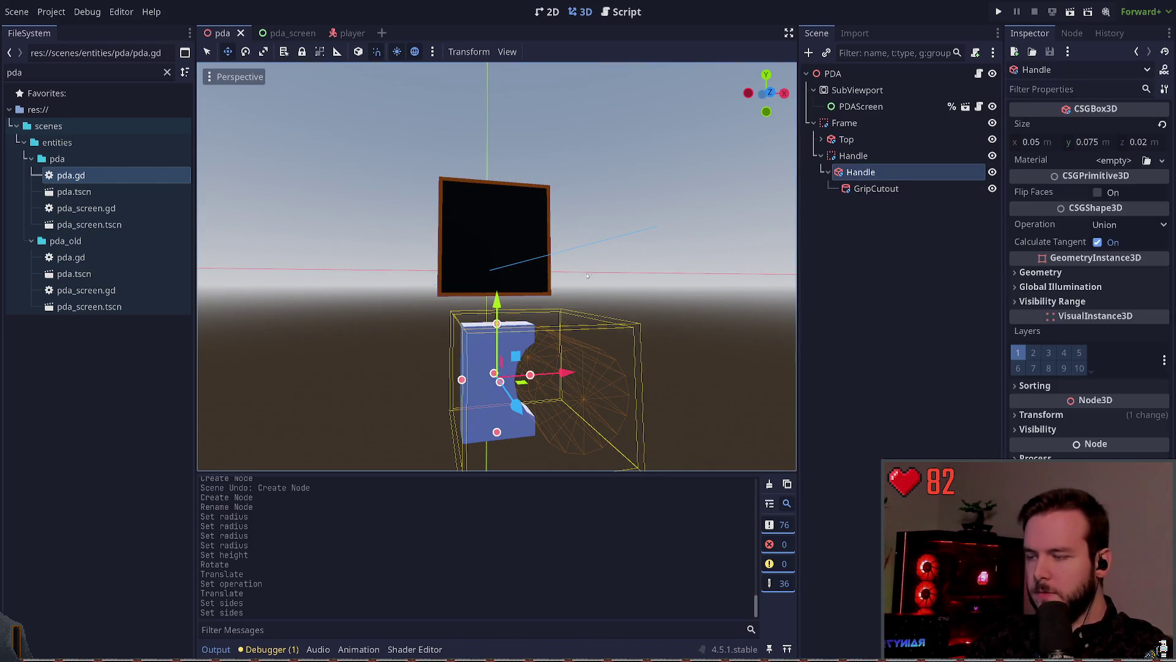
pyautogui.click(662, 251)
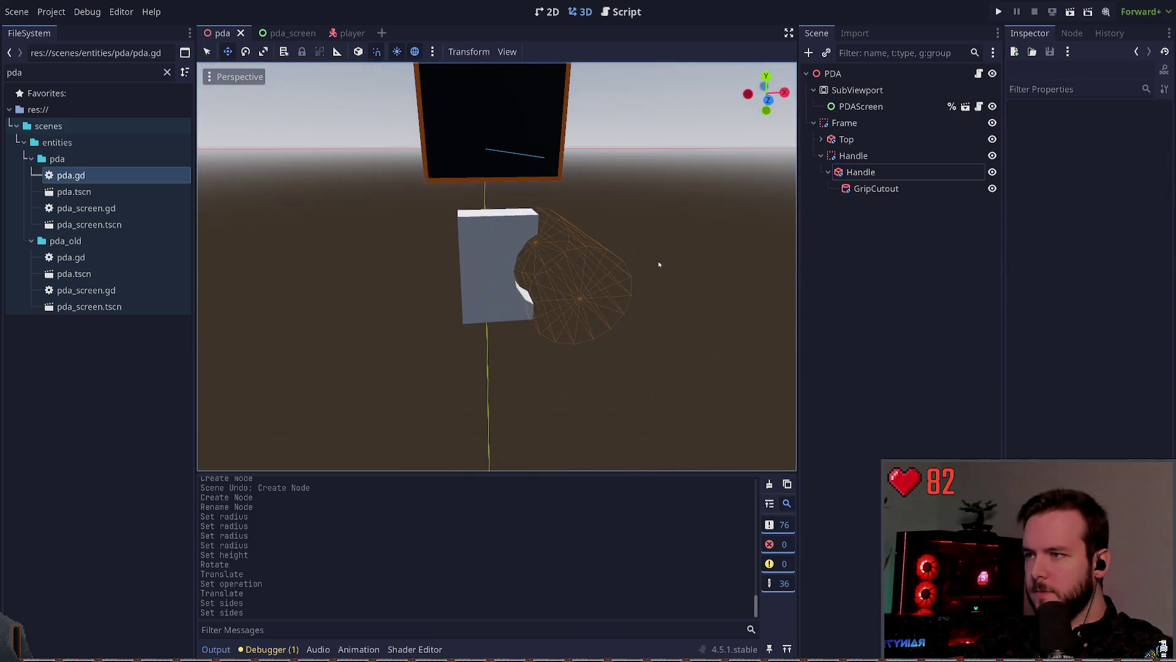
pyautogui.moveTo(664, 243); pyautogui.dragTo(650, 251)
pyautogui.click(554, 269)
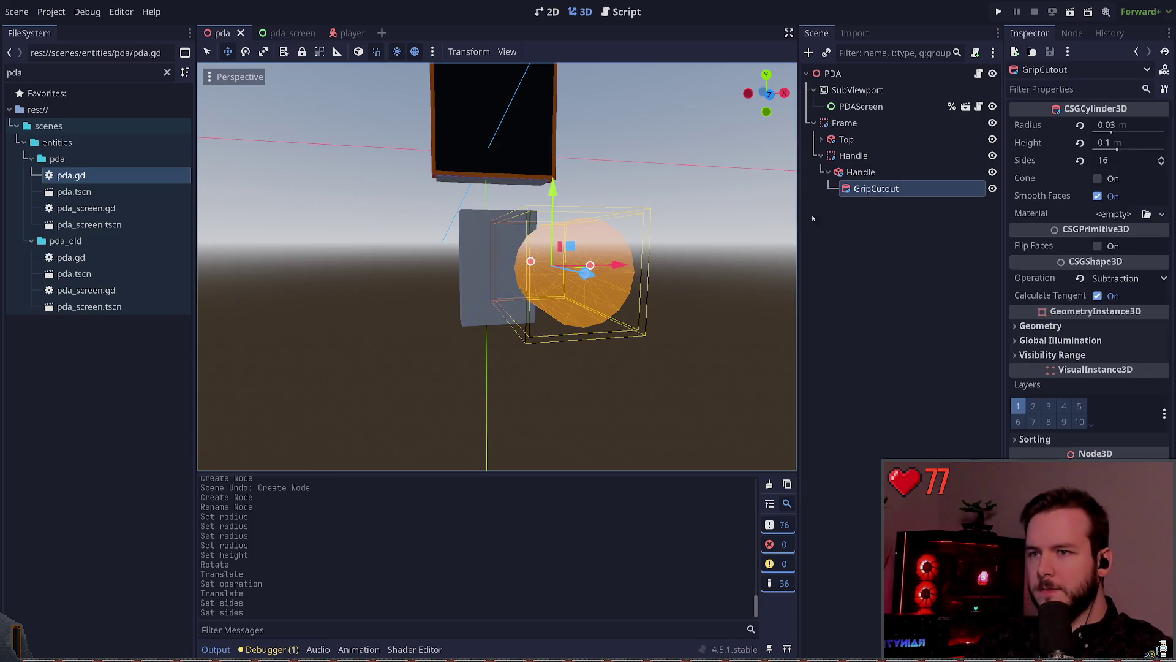
pyautogui.moveTo(554, 195); pyautogui.dragTo(554, 194)
pyautogui.click(689, 228)
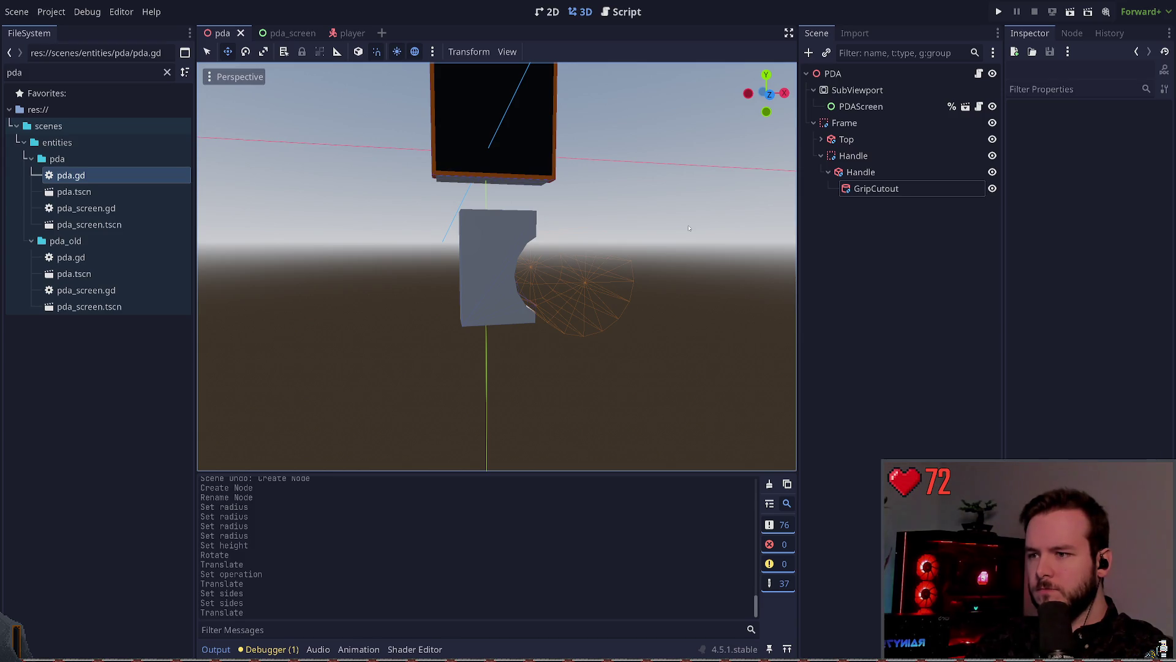
# - Try moving the grip cutout along X, undo that move, and save the scene
pyautogui.click(586, 246)
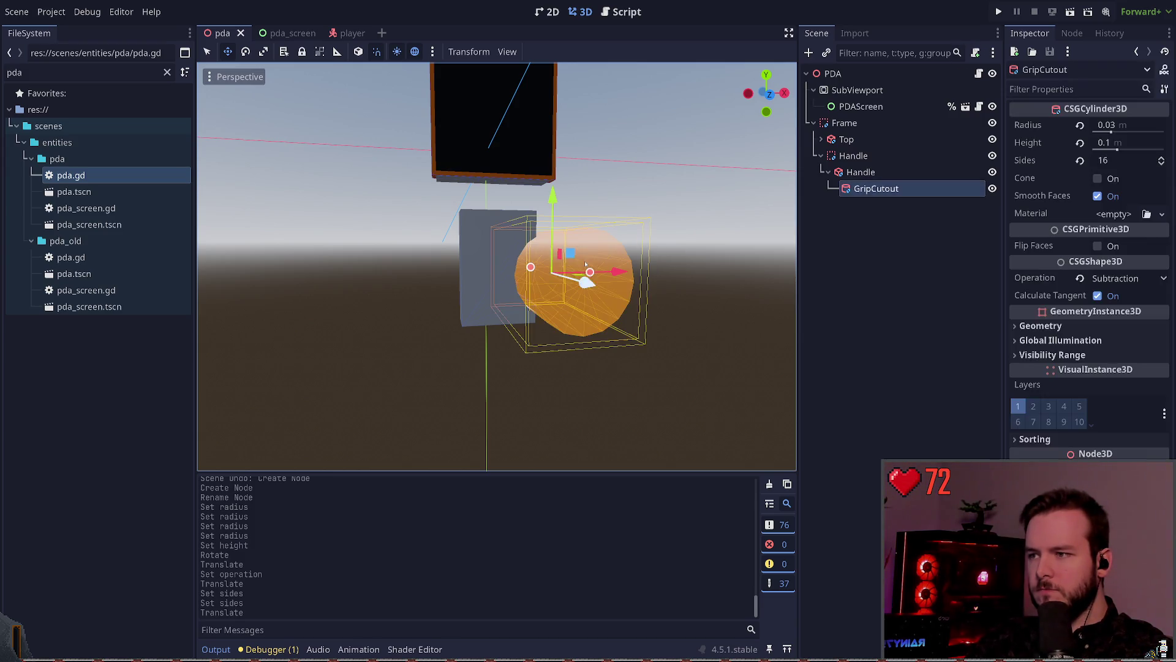
pyautogui.moveTo(619, 271); pyautogui.dragTo(674, 270)
pyautogui.click(696, 261)
pyautogui.hotkey('ctrl', 'z')
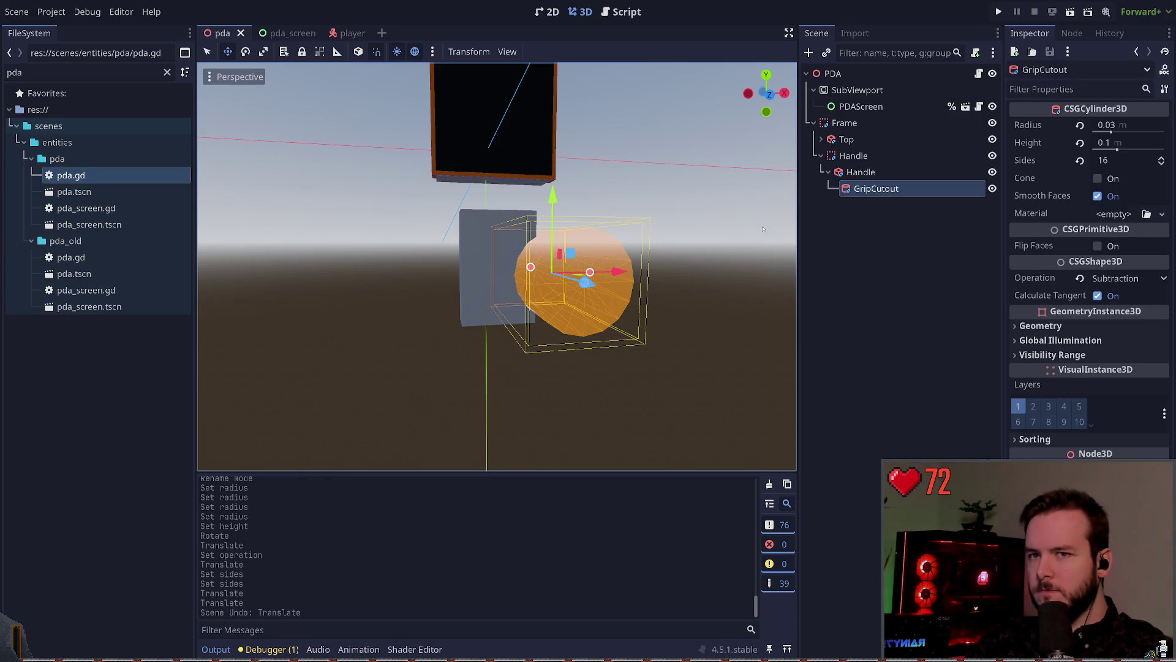
pyautogui.click(689, 270)
pyautogui.hotkey('ctrl', 's')
# - Set the grip cutout radius to 0.0275 and reposition it within the handle
pyautogui.click(606, 261)
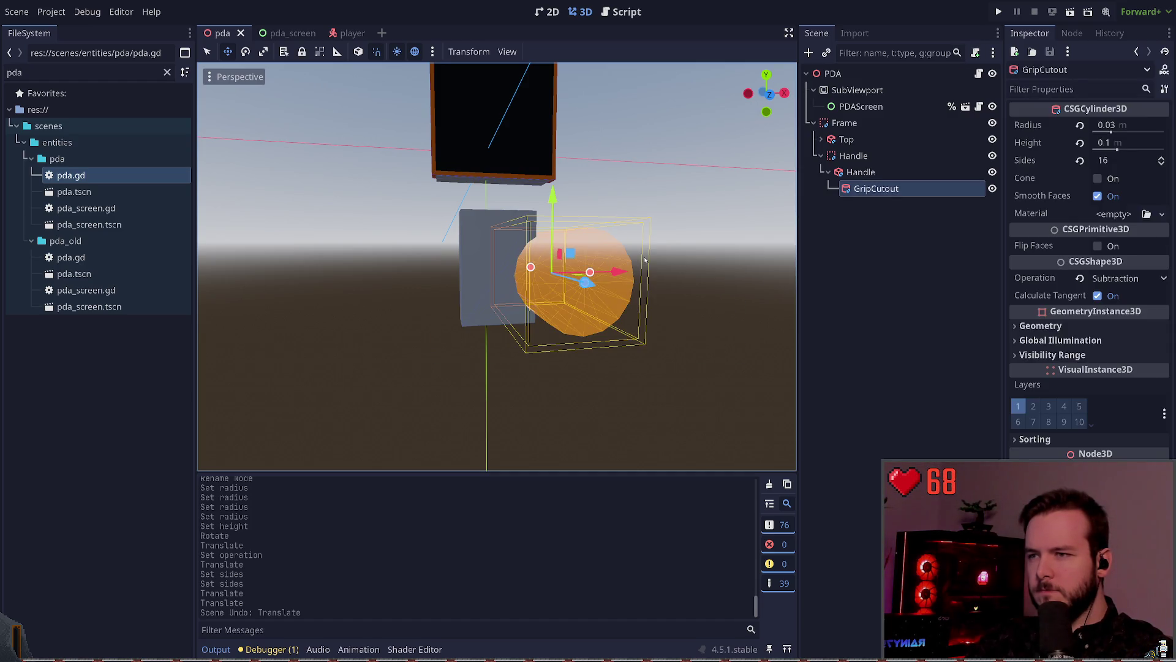
pyautogui.click(1111, 130)
pyautogui.press('BackSpace')
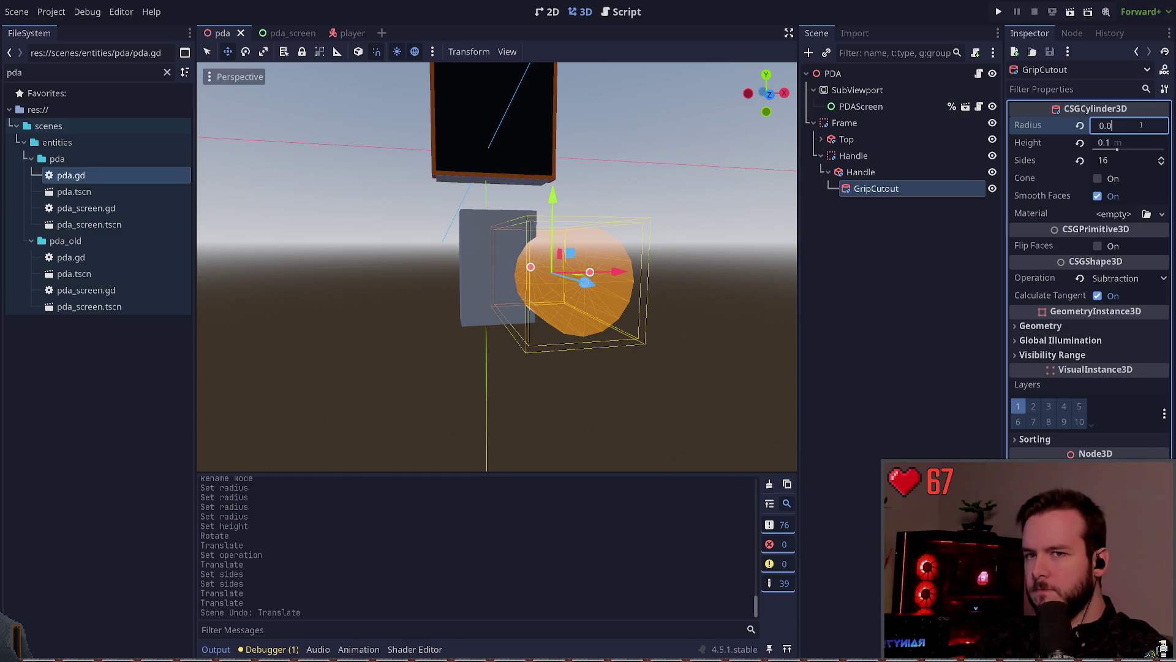
pyautogui.write('275')
pyautogui.write('0.028')
pyautogui.press('Return')
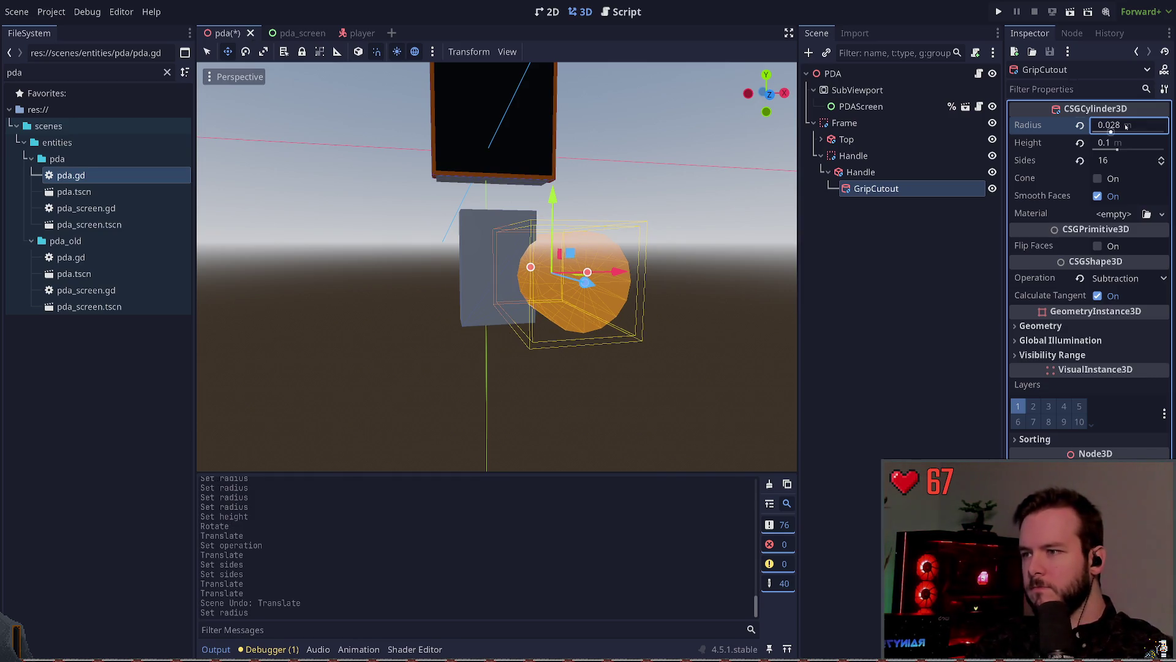
pyautogui.click(669, 281)
pyautogui.click(606, 259)
pyautogui.moveTo(606, 272); pyautogui.dragTo(700, 239)
pyautogui.click(700, 239)
pyautogui.hotkey('ctrl', 'z')
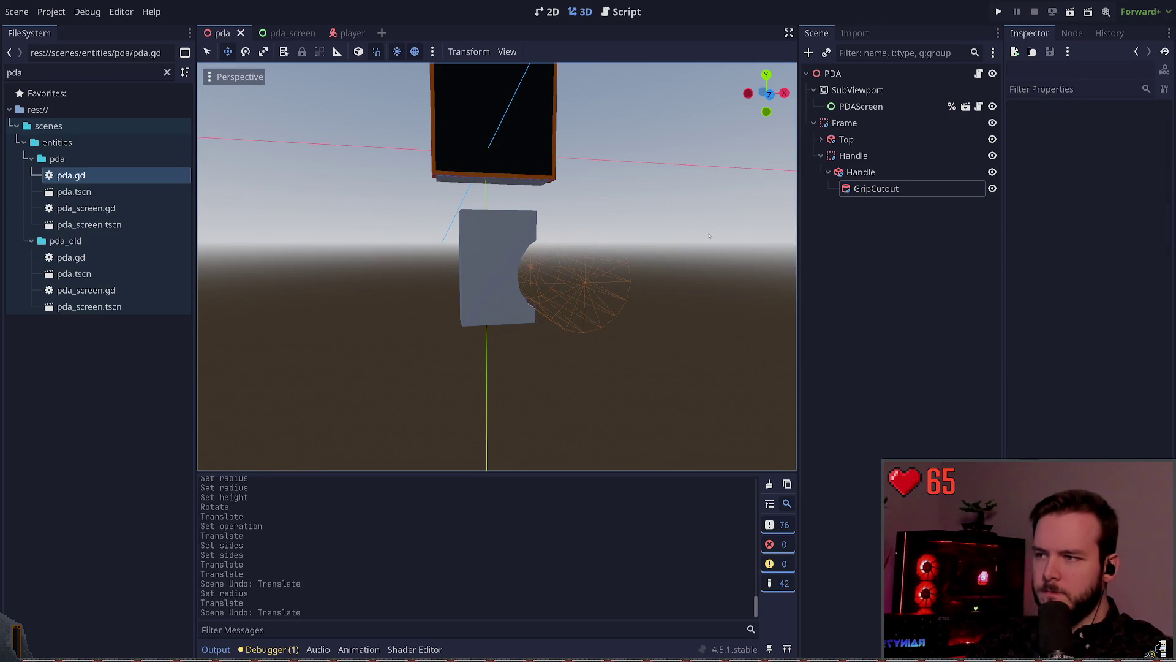
pyautogui.hotkey('ctrl', 'shift', 'z')
pyautogui.hotkey('ctrl', 'z')
pyautogui.hotkey('ctrl', 'z')
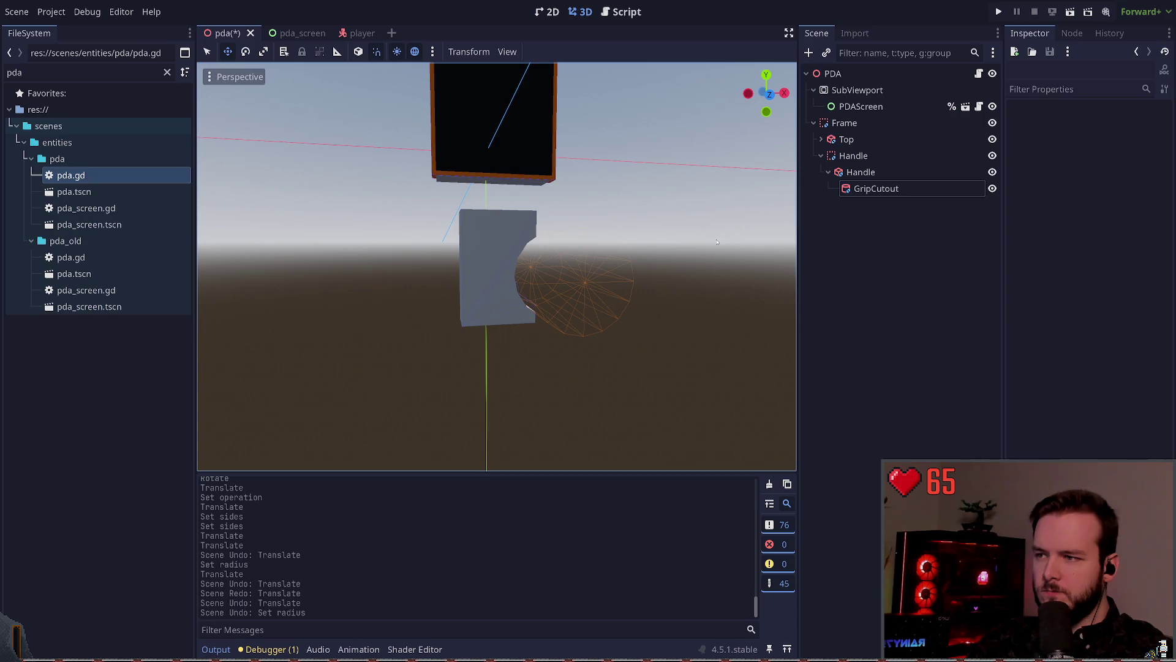
pyautogui.hotkey('ctrl', 'shift', 'z')
pyautogui.hotkey('ctrl', 'shift', 'z')
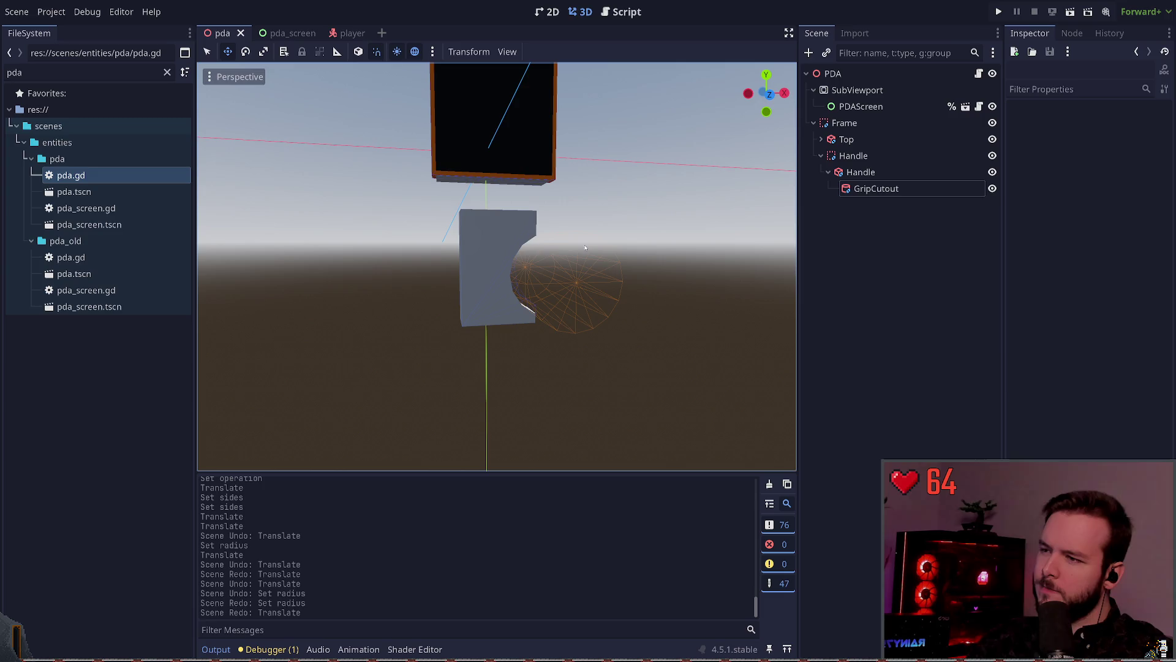
# - Move the grip cutout vertically and inspect the notch it cuts in the handle
pyautogui.click(561, 247)
pyautogui.moveTo(544, 207)
pyautogui.mouseDown()
pyautogui.moveTo(668, 243)
pyautogui.moveTo(547, 221)
pyautogui.moveTo(545, 202)
pyautogui.mouseUp()
pyautogui.click(644, 230)
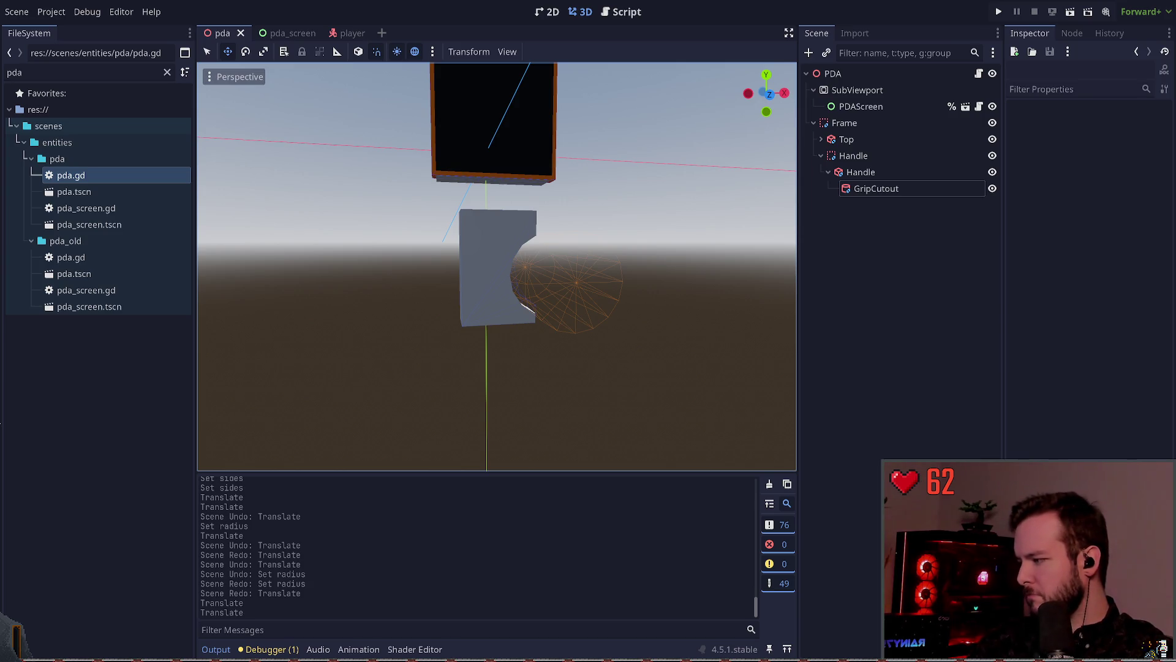
pyautogui.click(606, 288)
pyautogui.click(697, 296)
pyautogui.click(576, 282)
pyautogui.click(740, 296)
pyautogui.click(574, 281)
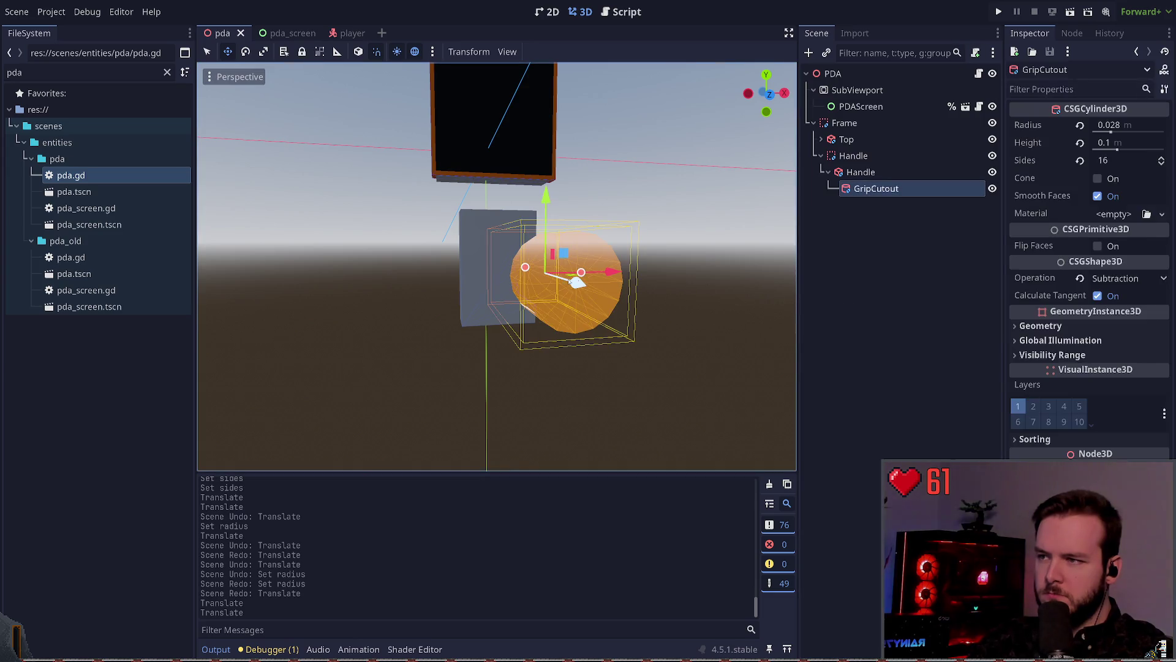
# - Raise the grip cutout slightly, save the scene, and collapse the inner Handle node
pyautogui.moveTo(544, 204); pyautogui.dragTo(544, 205)
pyautogui.click(695, 248)
pyautogui.click(572, 264)
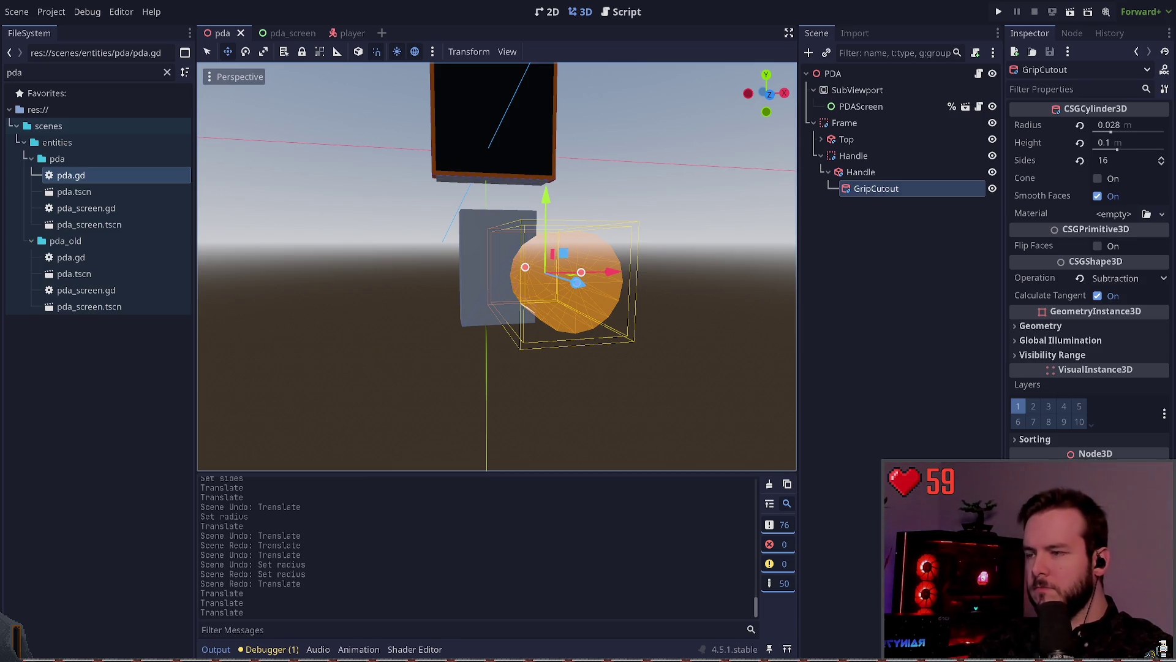
pyautogui.moveTo(552, 199); pyautogui.dragTo(553, 195)
pyautogui.click(728, 279)
pyautogui.hotkey('ctrl', 's')
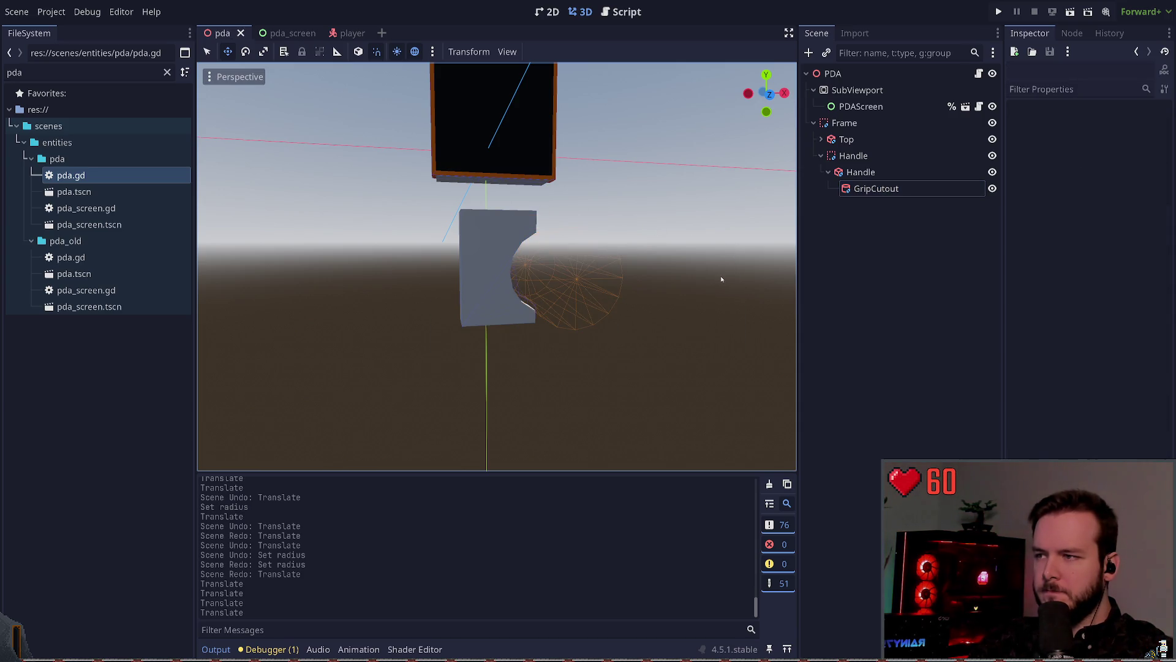
pyautogui.click(860, 172)
pyautogui.click(828, 172)
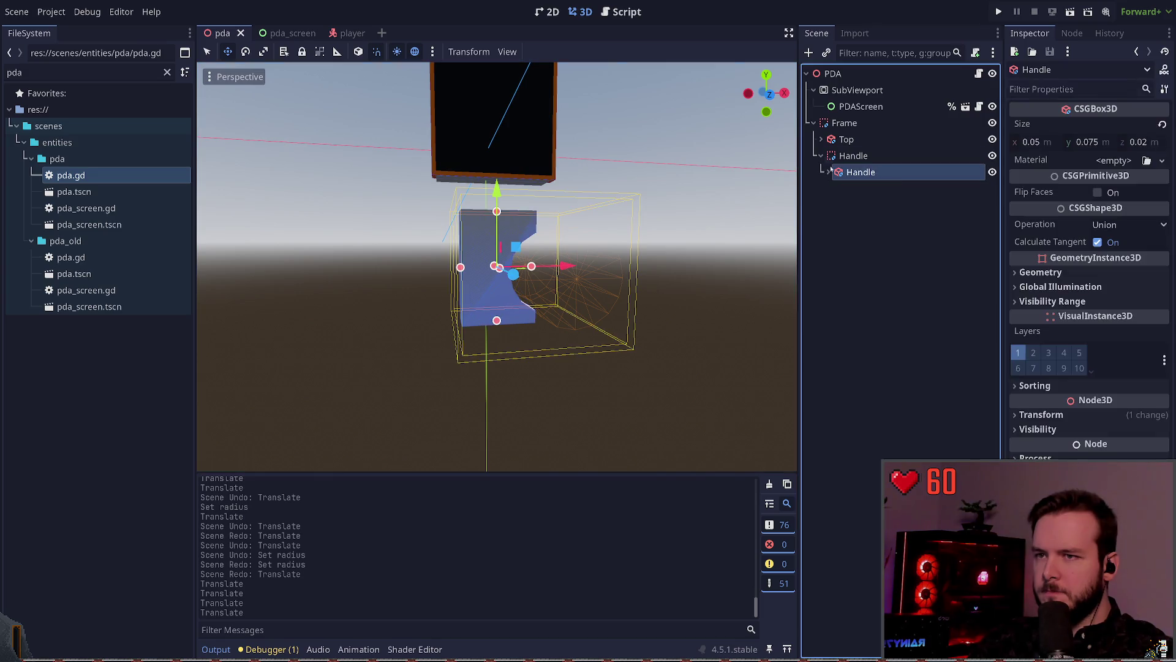
# - Begin adding a cylinder child node to the outer Handle, then cancel
pyautogui.click(868, 155)
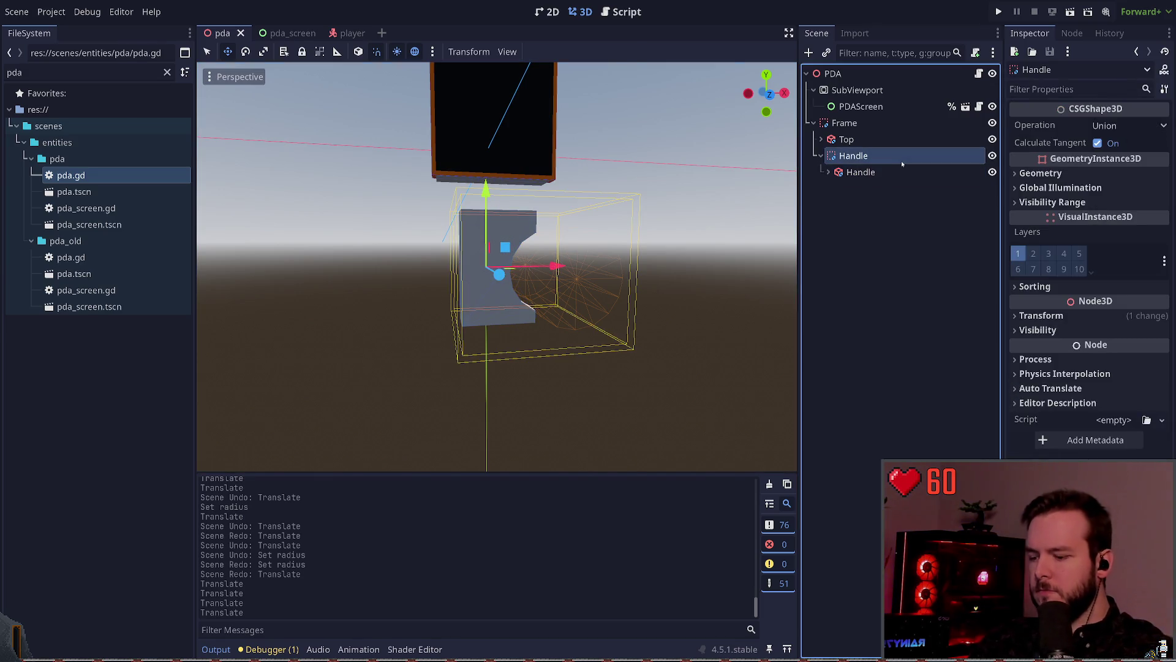
pyautogui.hotkey('ctrl', 'a')
pyautogui.write('c')
pyautogui.press('BackSpace')
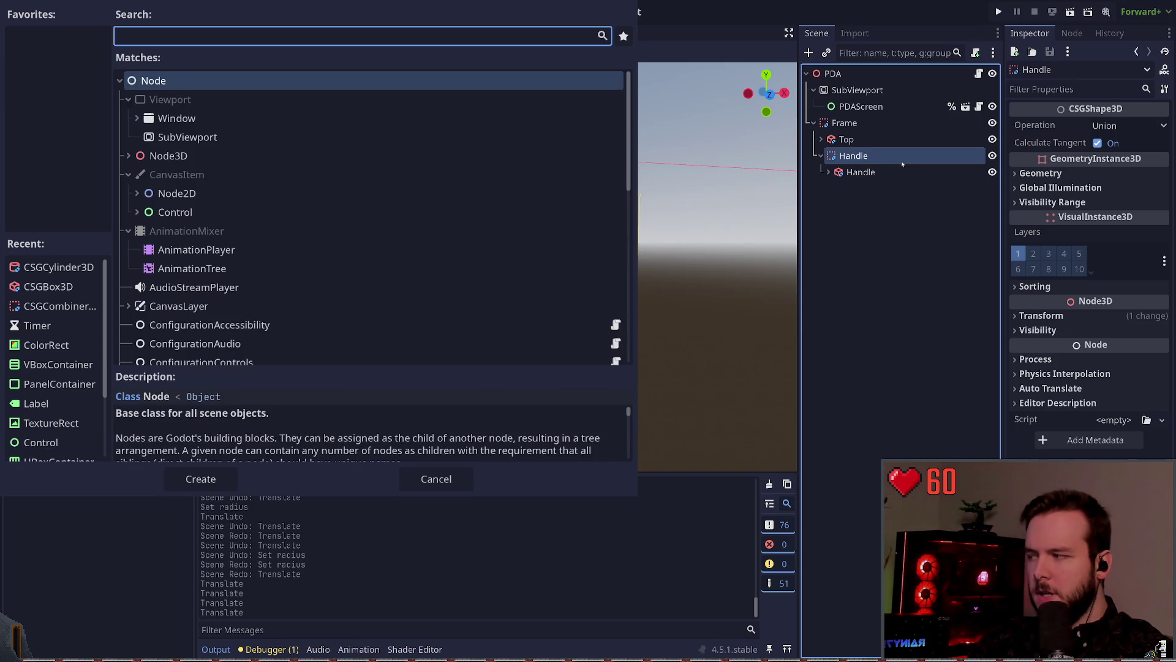
pyautogui.write('c')
pyautogui.press('Escape')
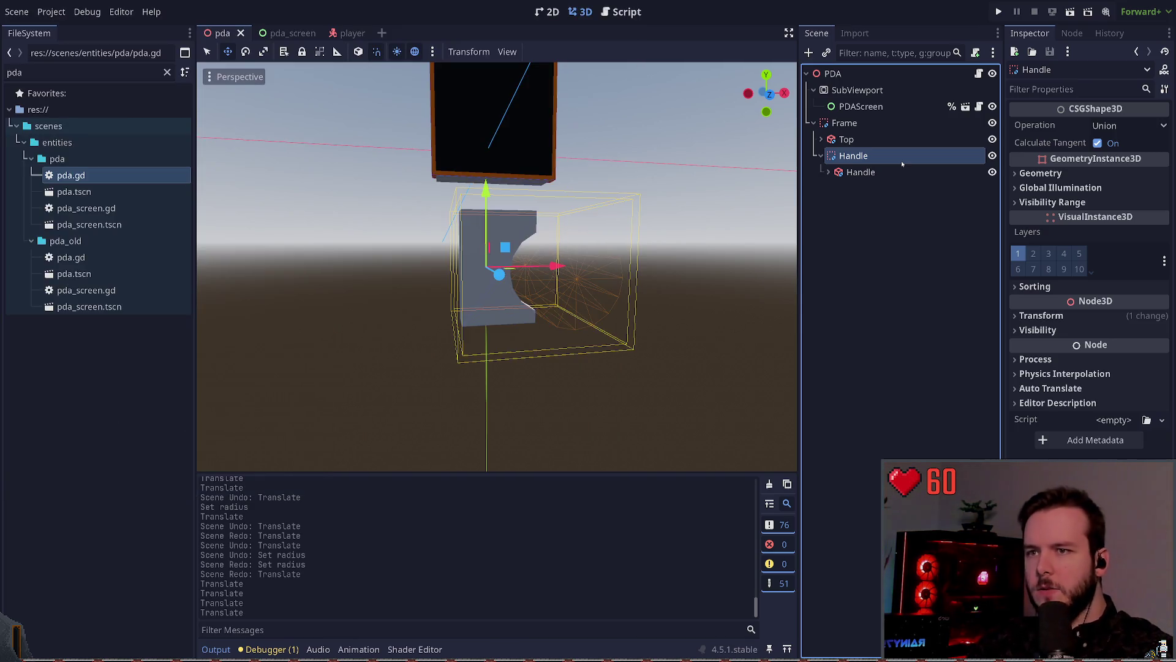
# - Place the copied grip cutout (GripCutout2) under the outer Handle node
pyautogui.click(829, 172)
pyautogui.click(853, 188)
pyautogui.moveTo(864, 205); pyautogui.dragTo(858, 157)
pyautogui.click(823, 173)
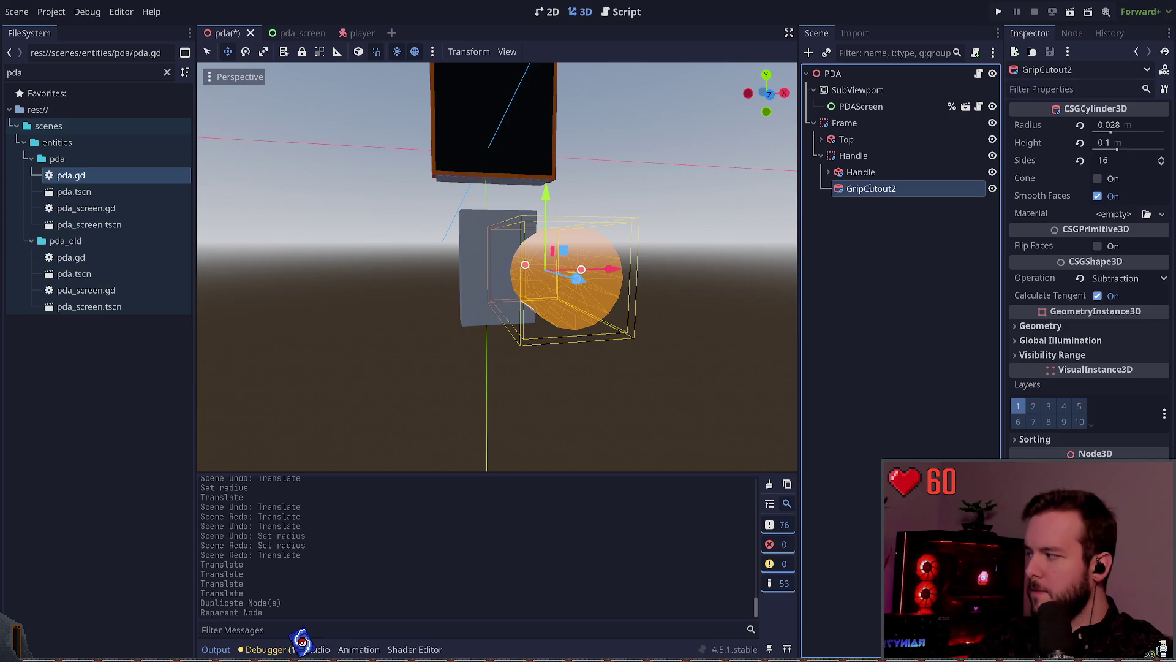
# - Rename the copy to Thumbwheel, save, and move it to the handle's left side
pyautogui.press('F2')
pyautogui.write('Thumbwheel')
pyautogui.press('Return')
pyautogui.hotkey('ctrl', 's')
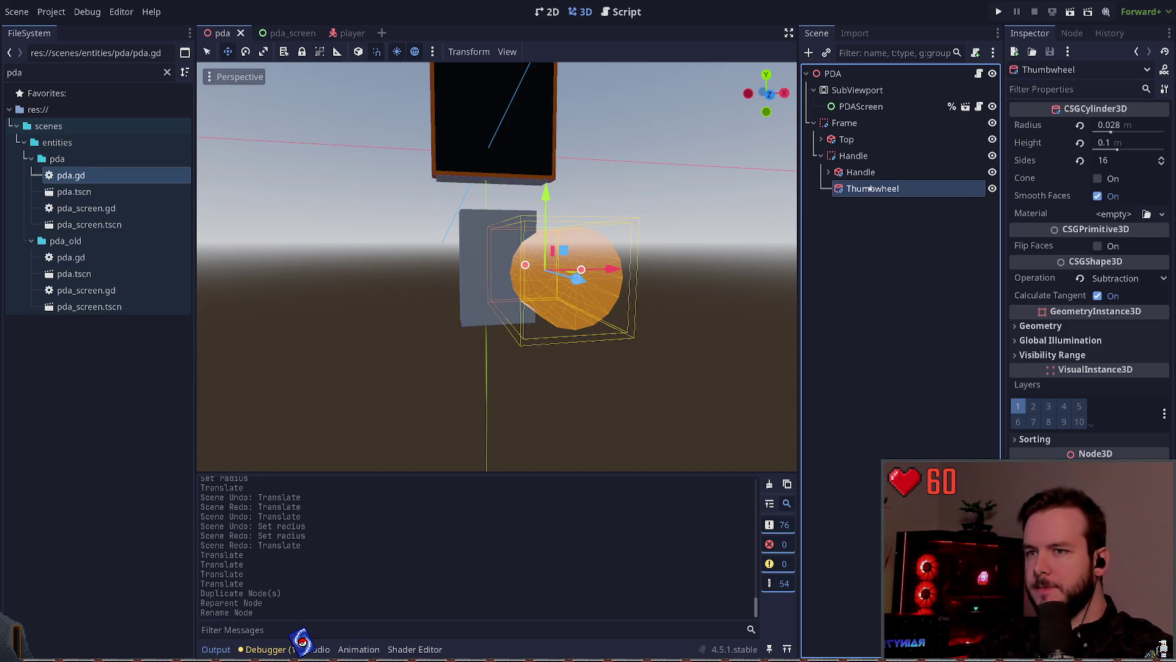
pyautogui.moveTo(615, 268)
pyautogui.mouseDown()
pyautogui.moveTo(483, 252)
pyautogui.moveTo(513, 250)
pyautogui.mouseUp()
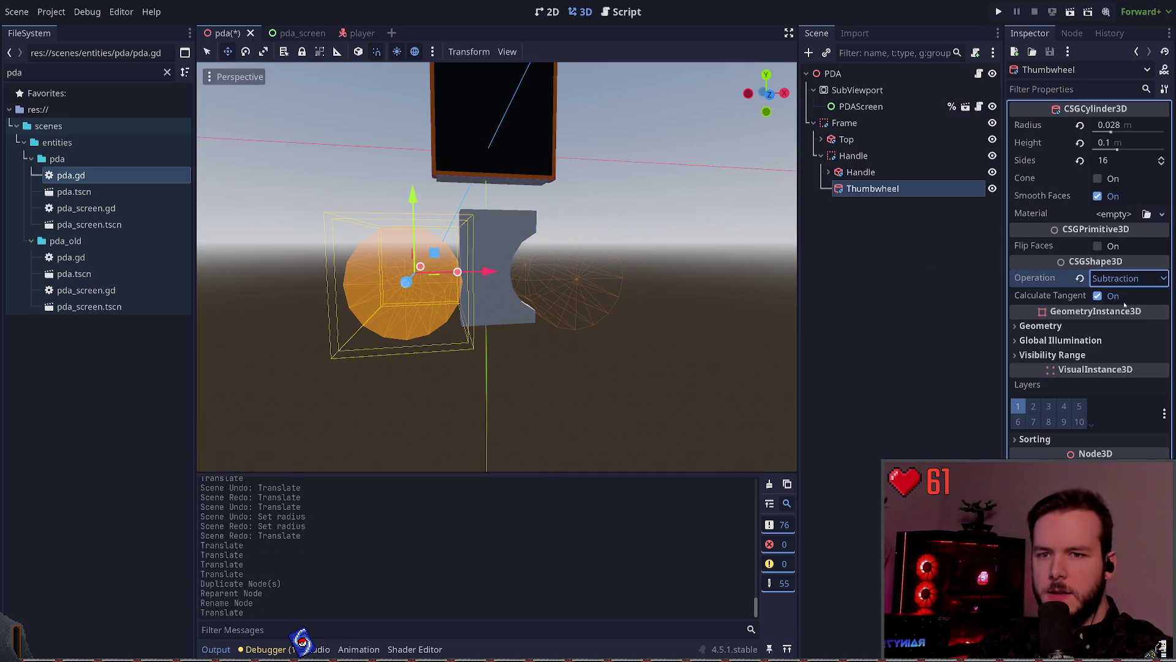
# - Switch the Thumbwheel's CSG operation to Union so it adds material
pyautogui.click(1129, 278)
pyautogui.click(1125, 295)
pyautogui.moveTo(754, 225)
pyautogui.mouseDown()
pyautogui.moveTo(674, 241)
pyautogui.moveTo(696, 257)
pyautogui.moveTo(574, 234)
pyautogui.mouseUp()
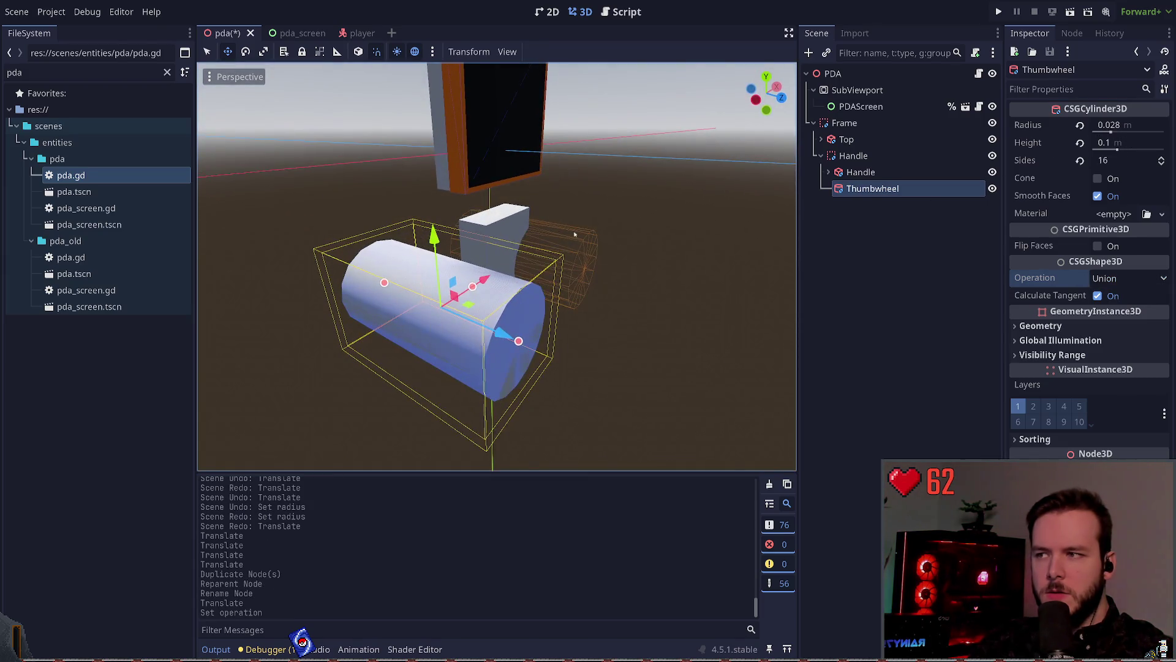
pyautogui.click(510, 217)
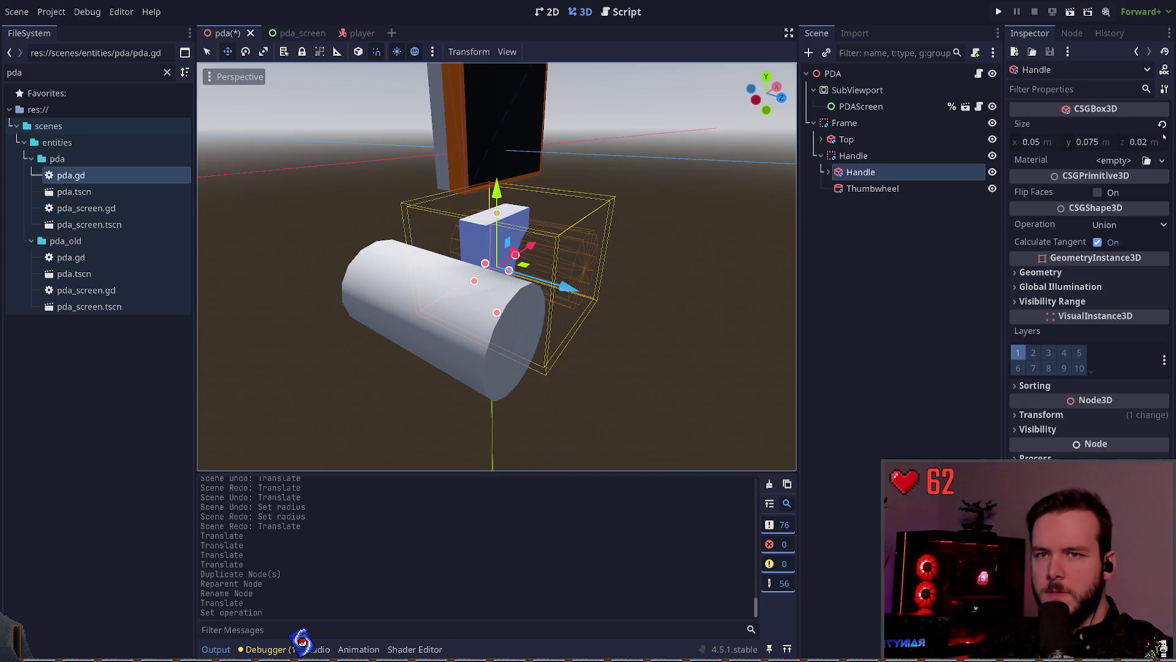
pyautogui.click(764, 245)
pyautogui.click(420, 336)
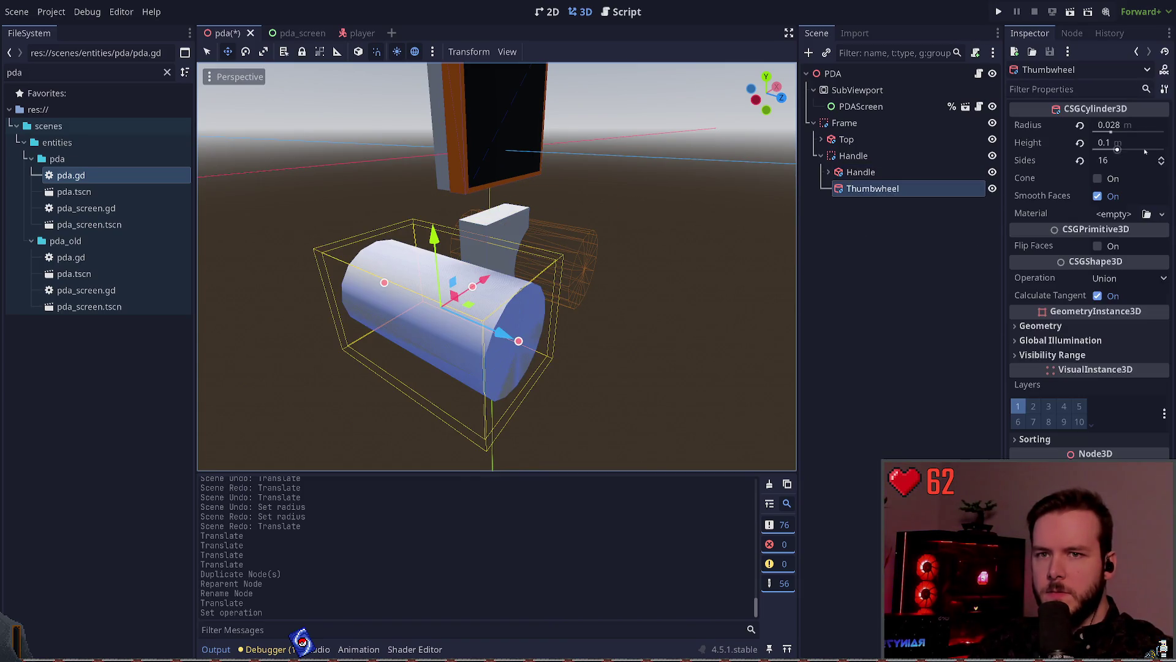
# - Try Thumbwheel radius 0.001 and height 0.01, then 0.002, and save
pyautogui.click(1150, 125)
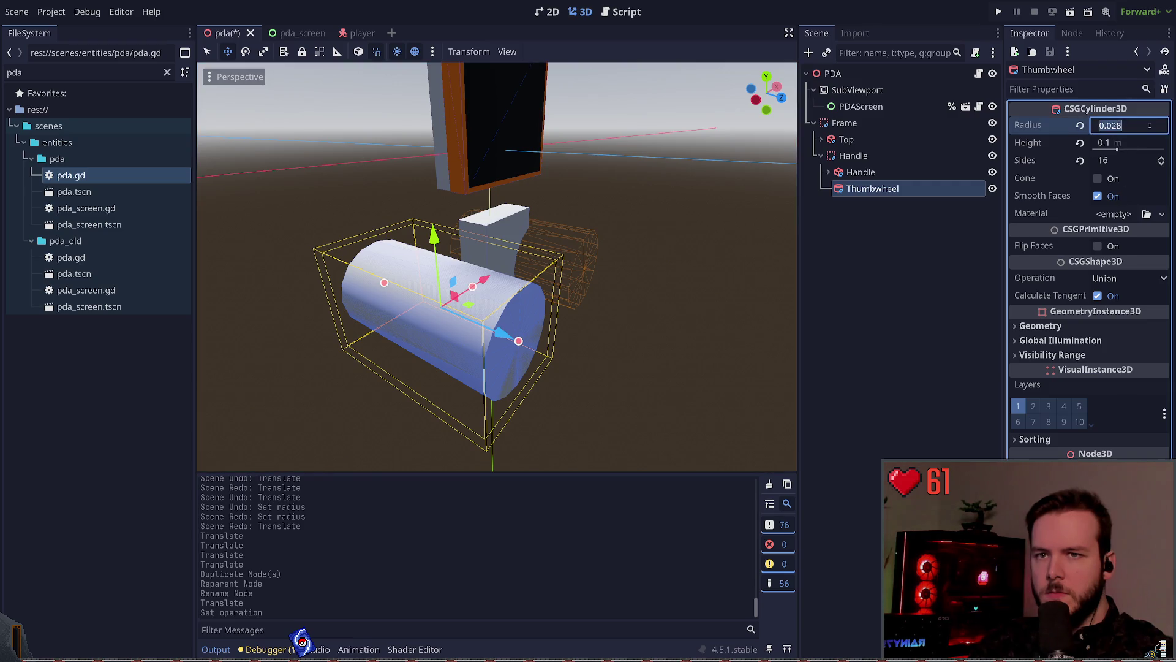
pyautogui.write('01')
pyautogui.press('Return')
pyautogui.click(1136, 143)
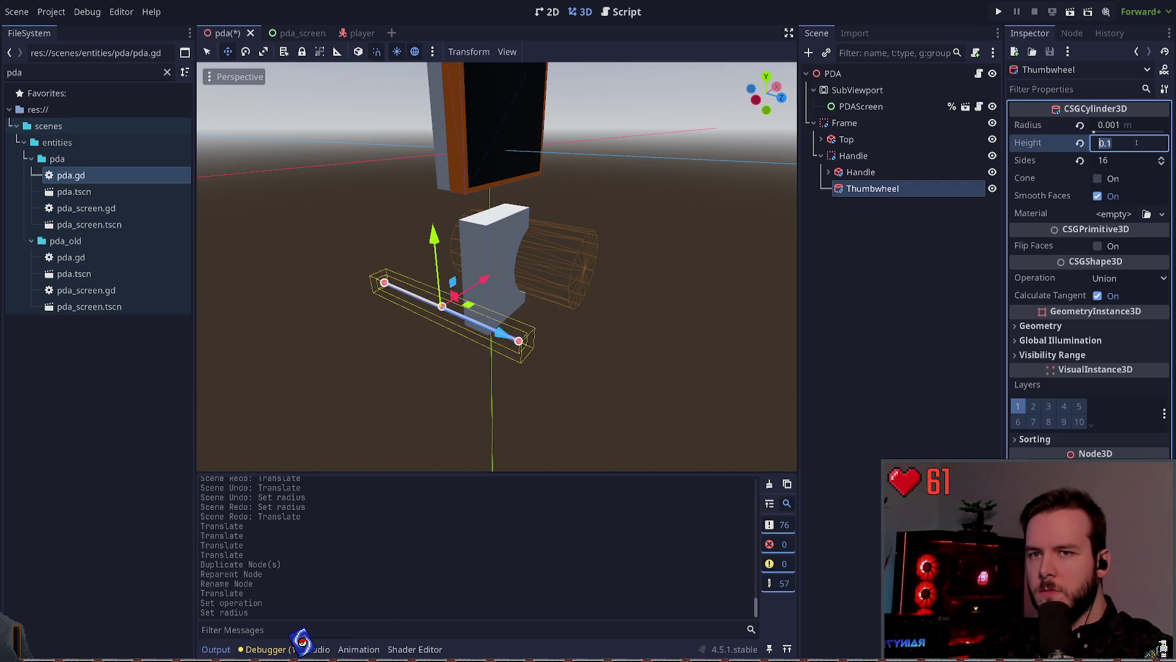
pyautogui.write('1')
pyautogui.press('Return')
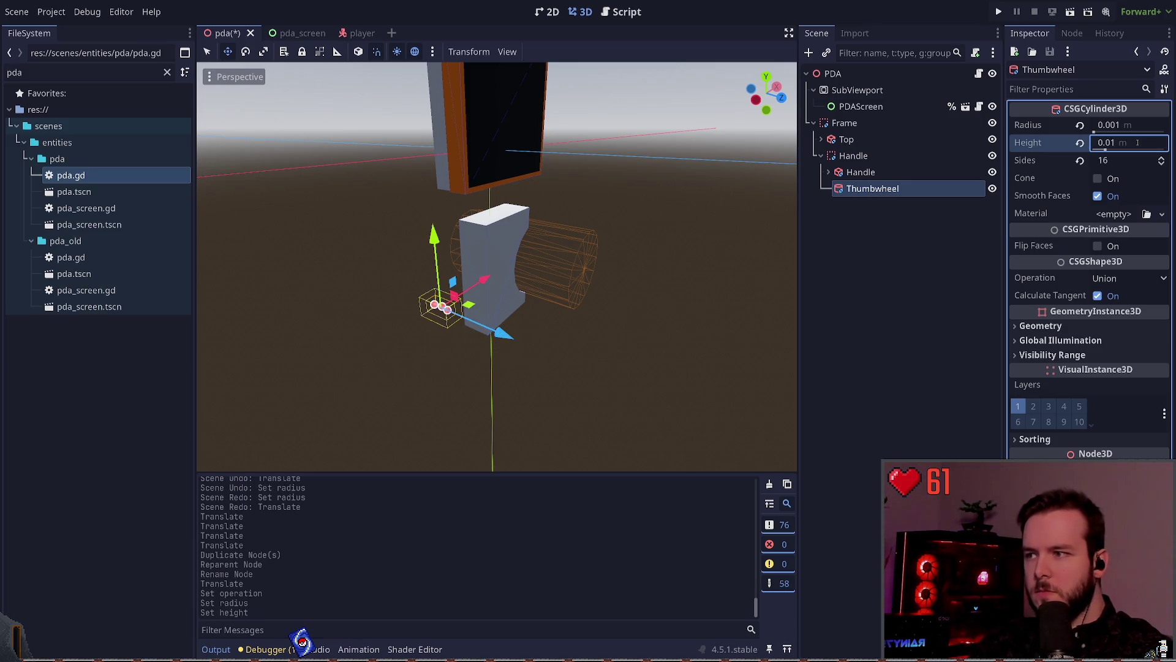
pyautogui.press('BackSpace')
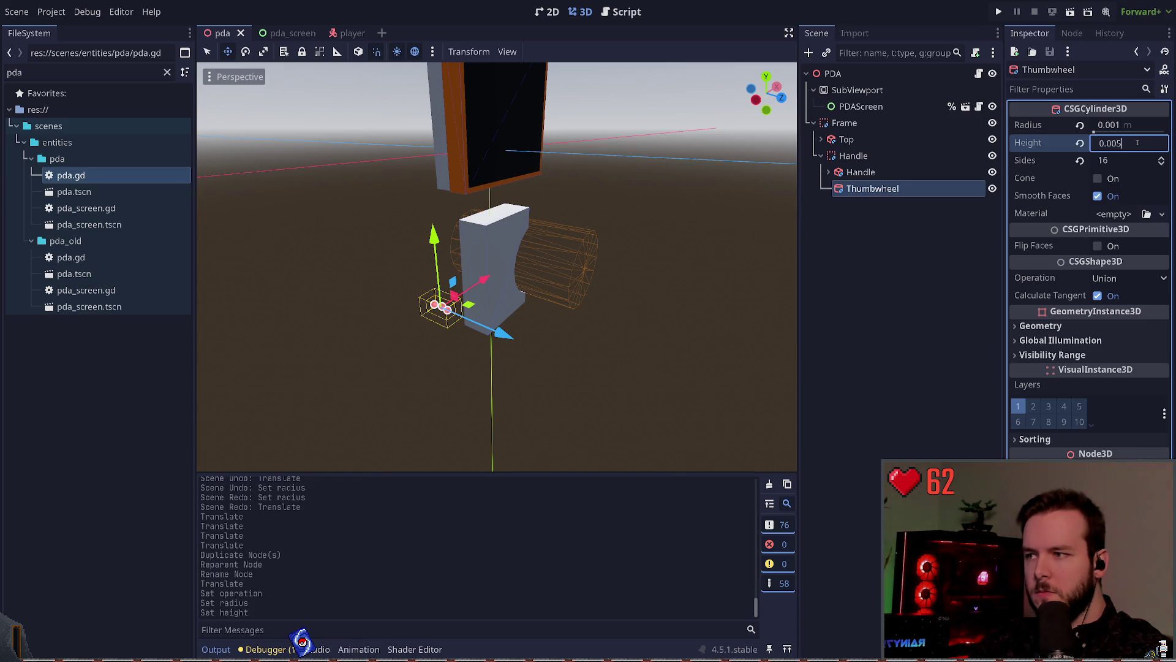
pyautogui.press('Return')
pyautogui.hotkey('ctrl', 's')
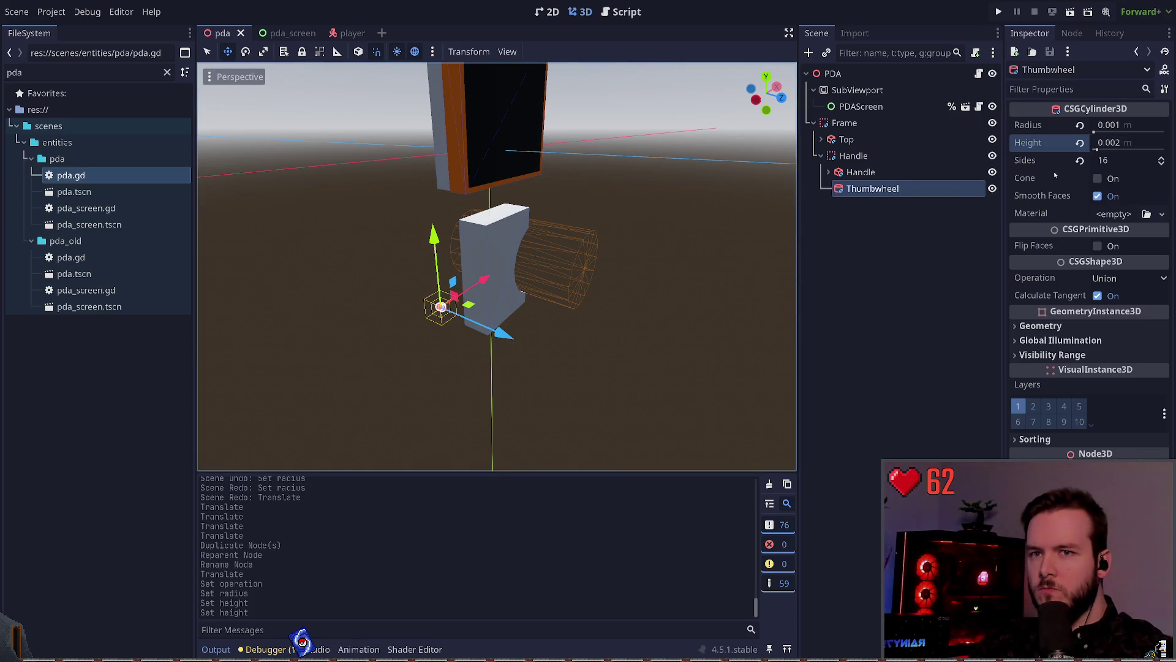
# - Set the Thumbwheel radius to 0.0075 and height to 0.004, saving the scene
pyautogui.click(1141, 126)
pyautogui.press('Return')
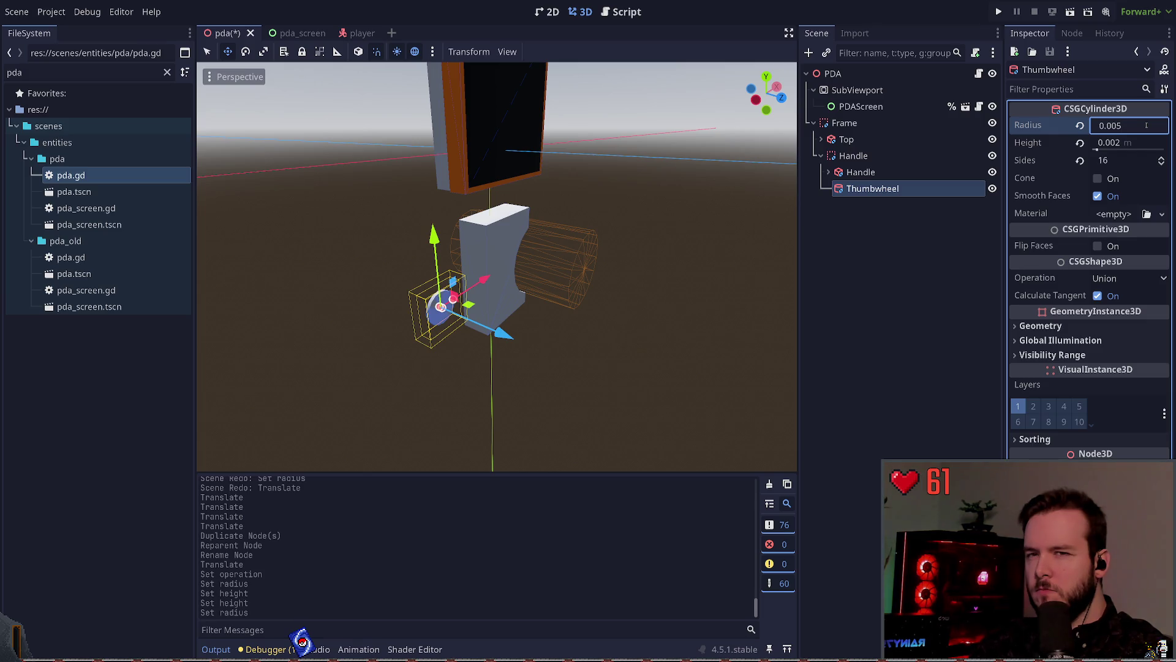
pyautogui.press('Return')
pyautogui.hotkey('ctrl', 's')
pyautogui.click(1148, 142)
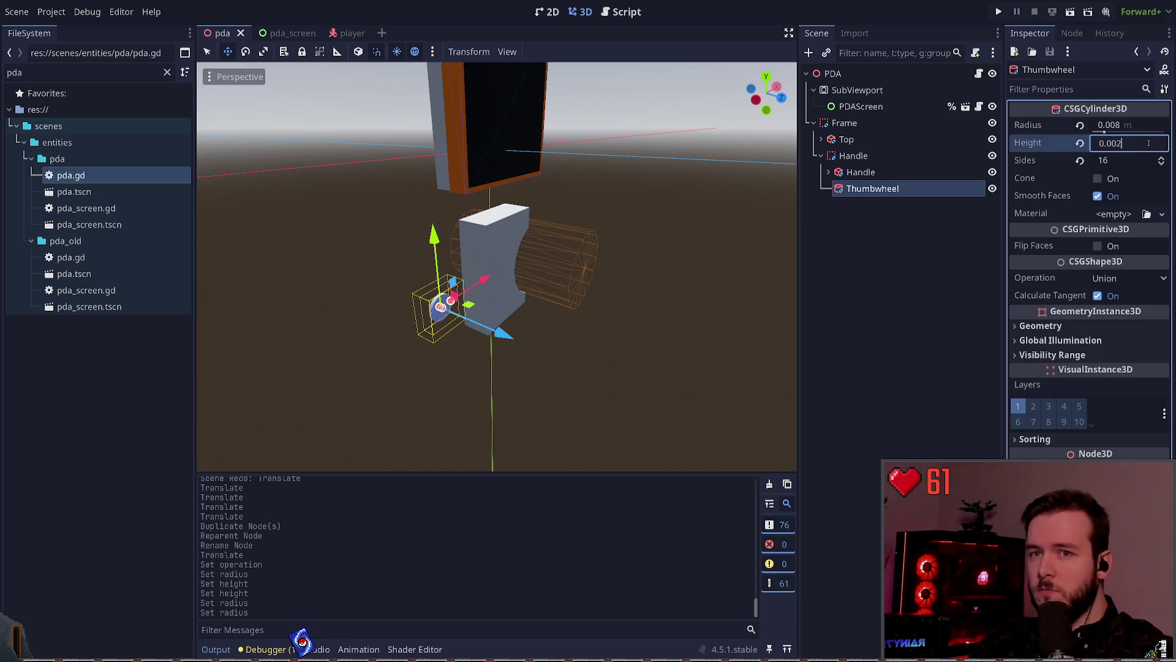
pyautogui.write('0.004')
pyautogui.press('Return')
pyautogui.press('Return')
pyautogui.hotkey('ctrl', 's')
# - Move the Thumbwheel up to the handle's upper-left corner and save the scene
pyautogui.click(540, 249)
pyautogui.moveTo(439, 309)
pyautogui.mouseDown()
pyautogui.moveTo(494, 304)
pyautogui.moveTo(446, 310)
pyautogui.moveTo(485, 257)
pyautogui.mouseUp()
pyautogui.click(689, 205)
pyautogui.press('w')
pyautogui.press('s')
pyautogui.press('w')
pyautogui.hotkey('ctrl', 's')
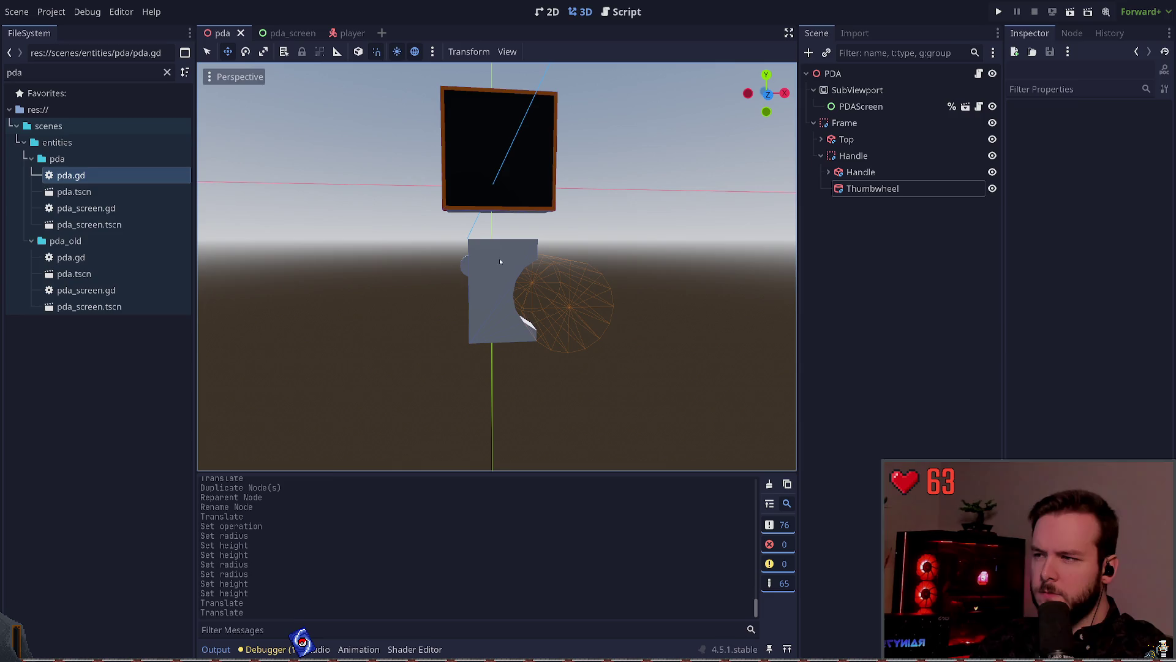
# - Nudge the Thumbwheel slightly upward into place and save the scene
pyautogui.click(456, 263)
pyautogui.moveTo(469, 190); pyautogui.dragTo(469, 177)
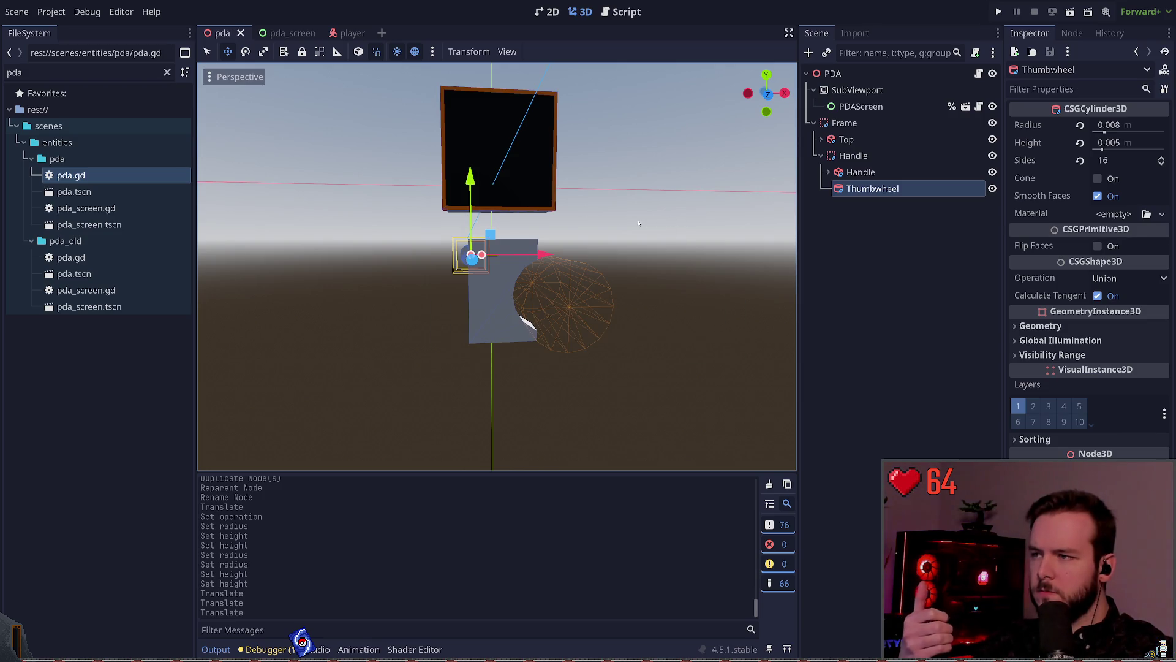
pyautogui.moveTo(542, 254); pyautogui.dragTo(535, 240)
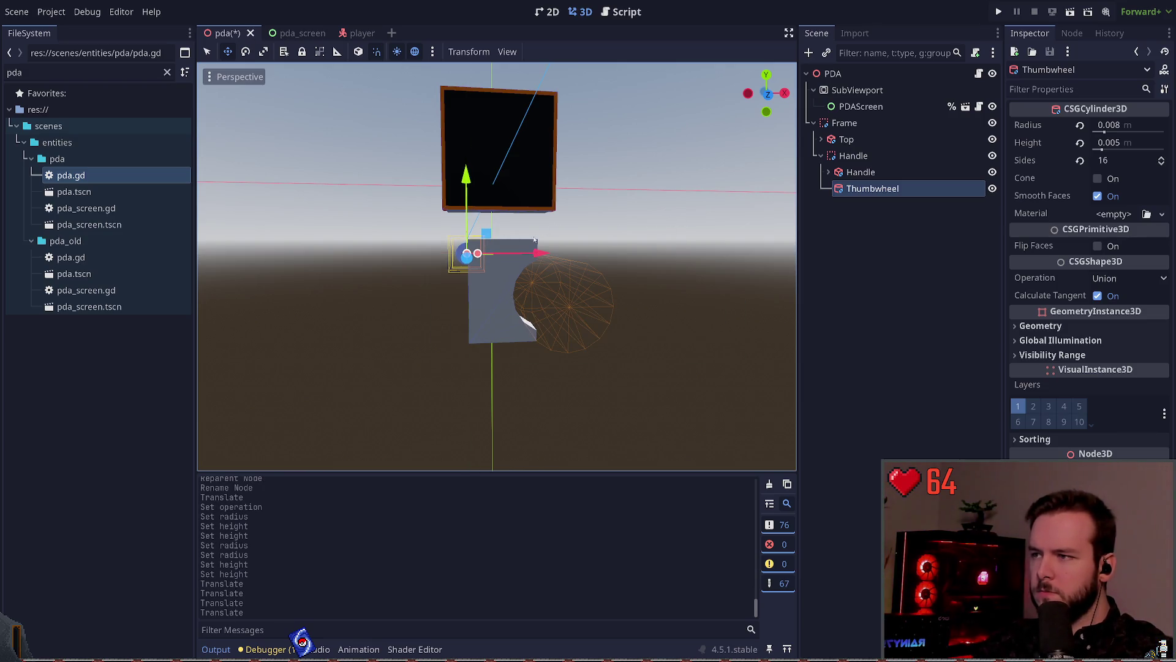
pyautogui.hotkey('ctrl', 'z')
pyautogui.hotkey('ctrl', 's')
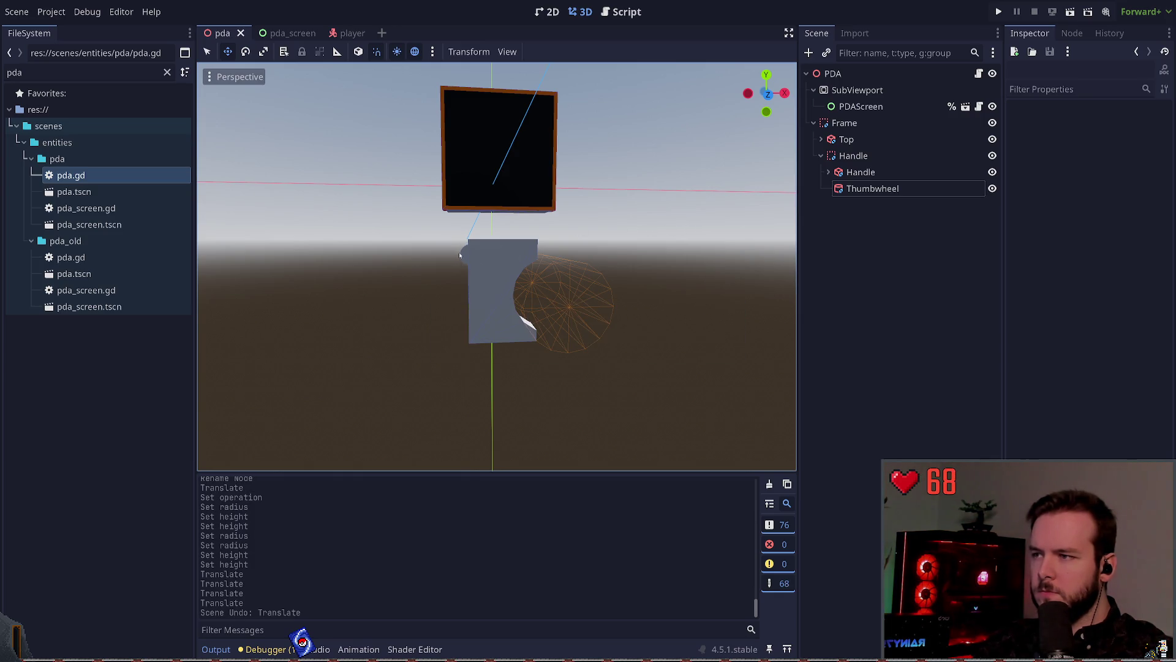
pyautogui.click(461, 253)
pyautogui.moveTo(461, 253); pyautogui.dragTo(464, 251)
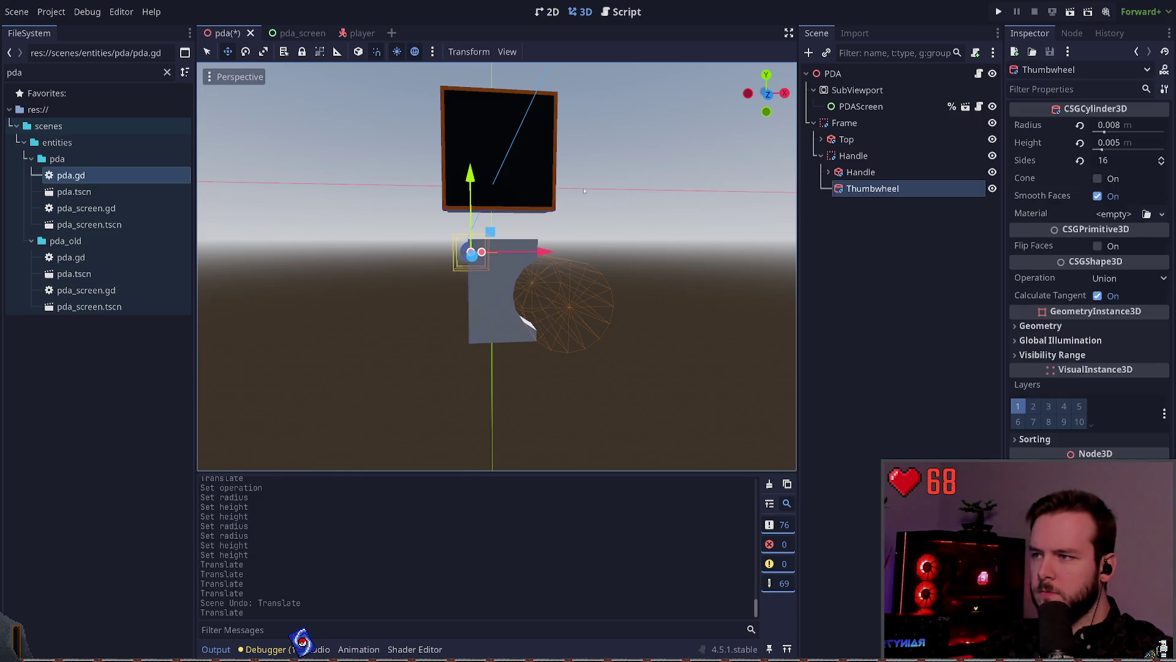
pyautogui.hotkey('ctrl', 's')
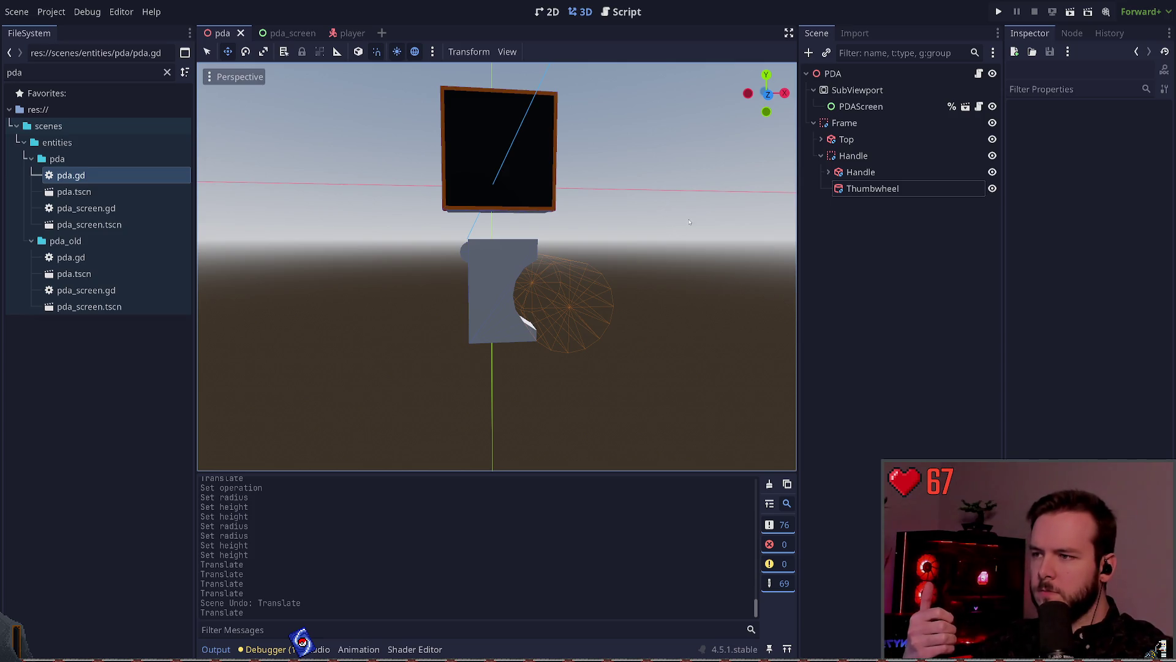
# - Set the Handle box's Size y to 0.08
pyautogui.click(493, 263)
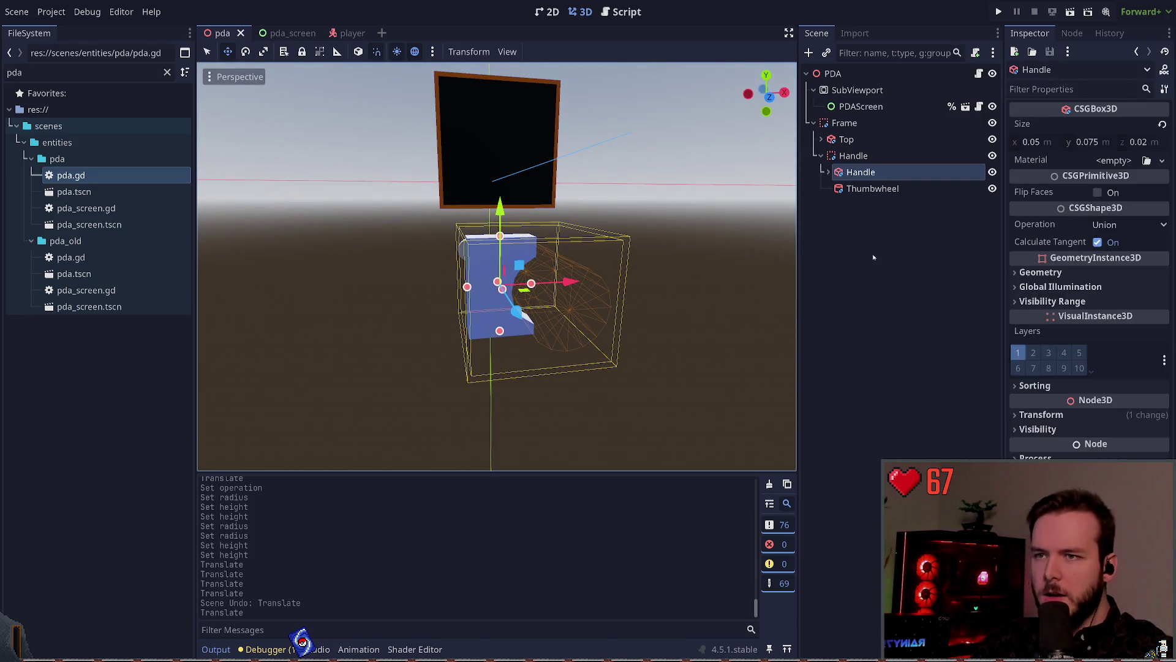
pyautogui.click(1037, 142)
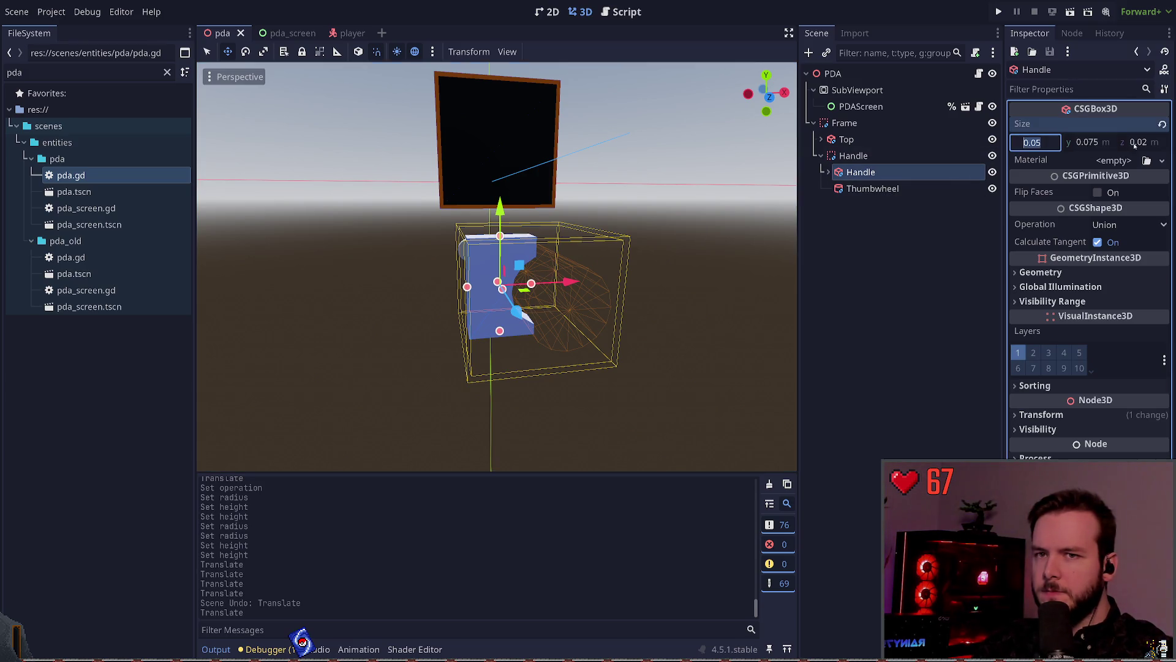
pyautogui.click(1104, 142)
pyautogui.write('0.08')
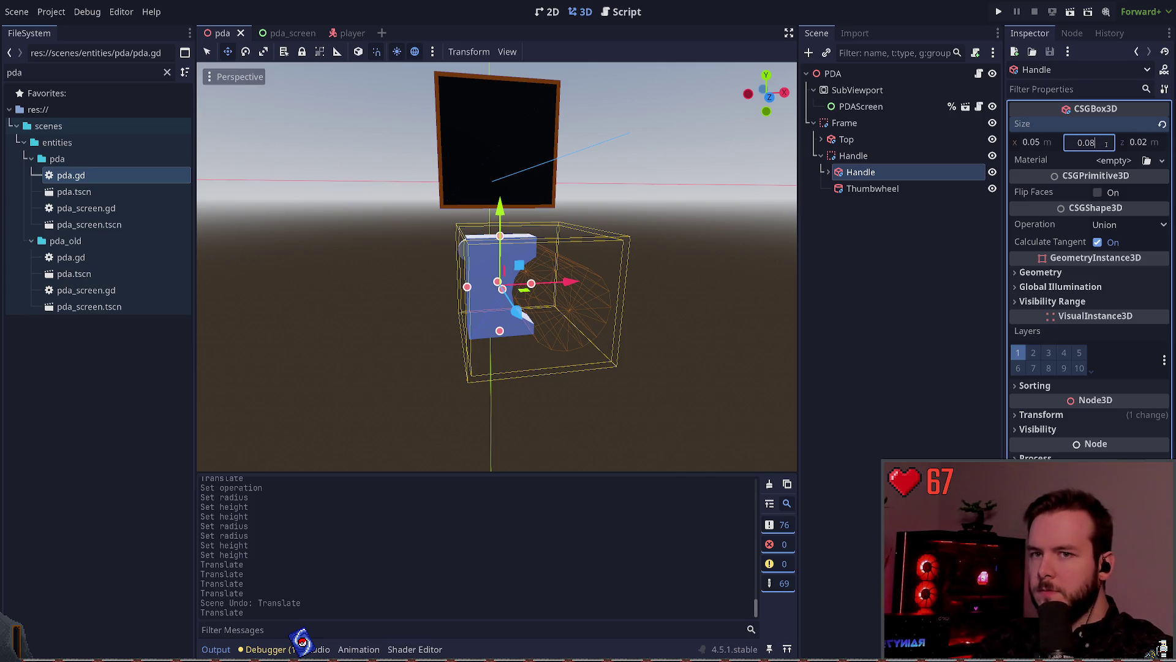
pyautogui.press('Return')
pyautogui.moveTo(504, 209); pyautogui.dragTo(503, 202)
pyautogui.hotkey('ctrl', 'z')
# - Move the grip cutout slightly down and save the scene
pyautogui.click(872, 188)
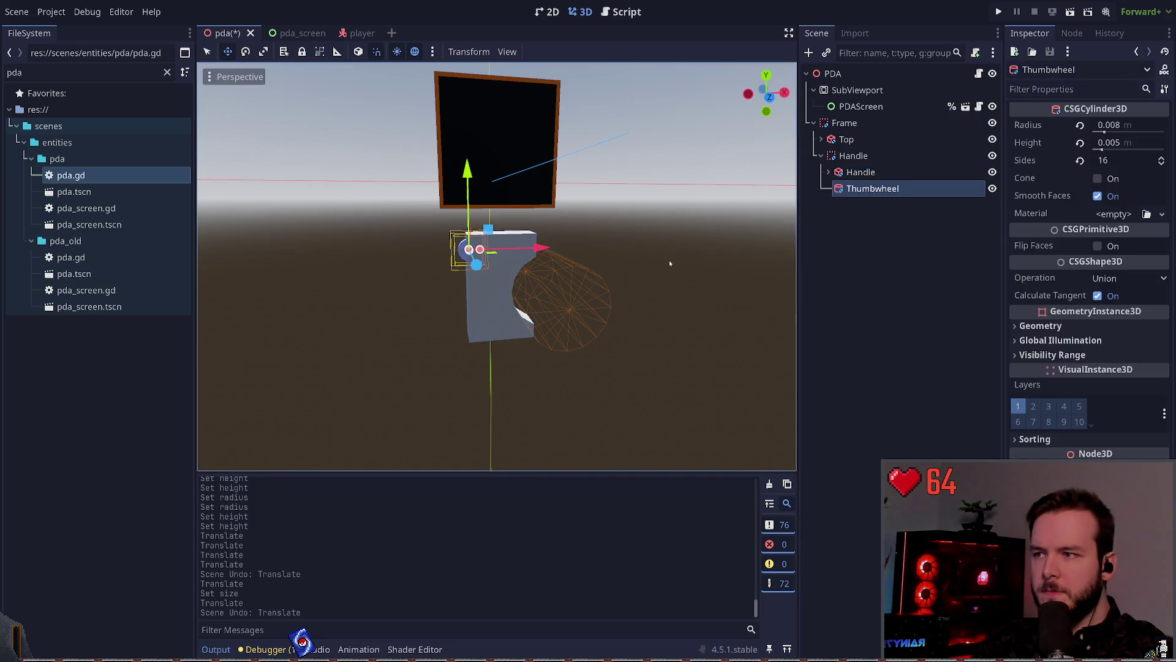
pyautogui.click(568, 291)
pyautogui.moveTo(551, 215); pyautogui.dragTo(555, 218)
pyautogui.click(515, 224)
pyautogui.hotkey('ctrl', 's')
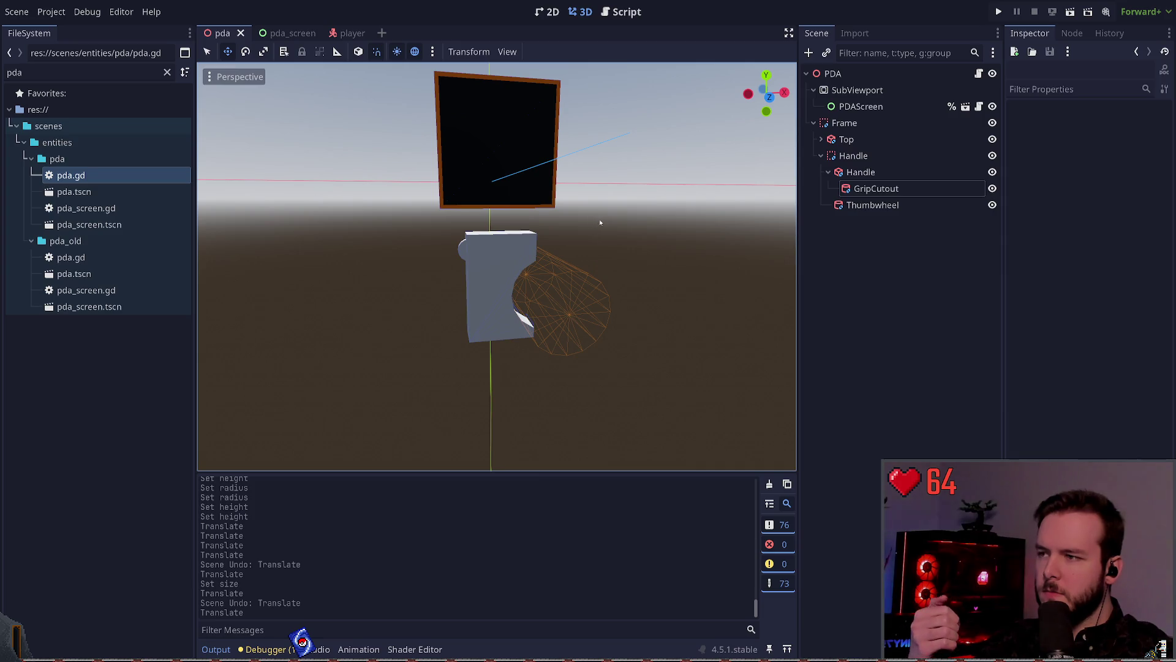
# - Shift the Thumbwheel slightly left and save the scene
pyautogui.click(465, 245)
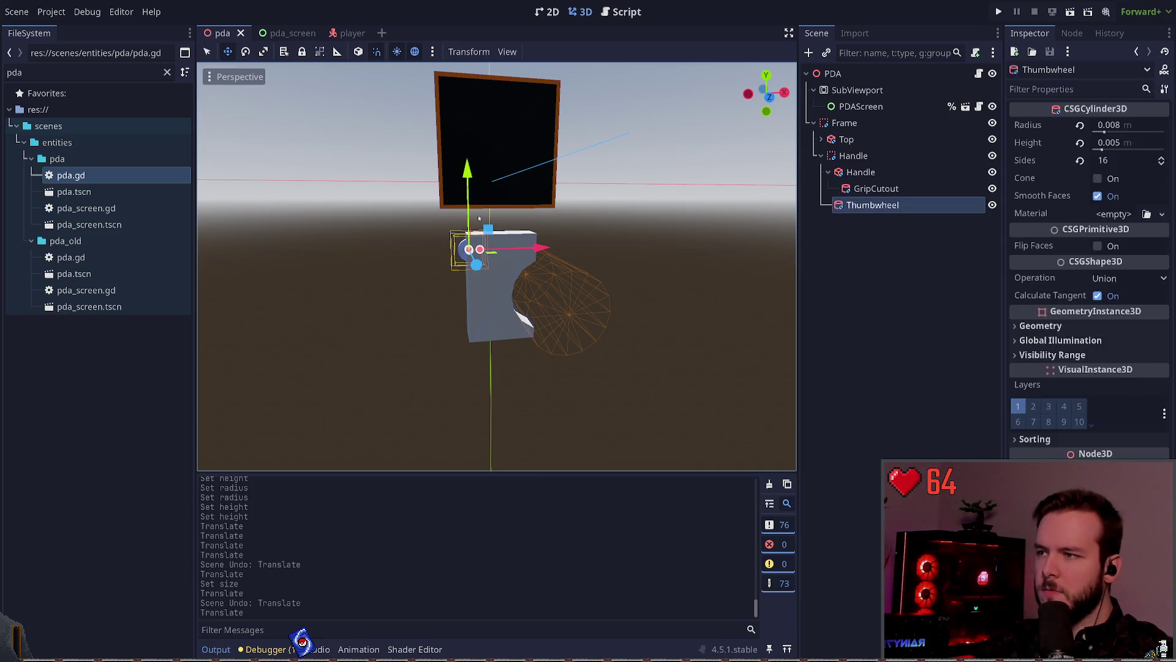
pyautogui.moveTo(466, 246); pyautogui.dragTo(460, 247)
pyautogui.click(659, 197)
pyautogui.hotkey('ctrl', 's')
pyautogui.moveTo(699, 203); pyautogui.dragTo(620, 178)
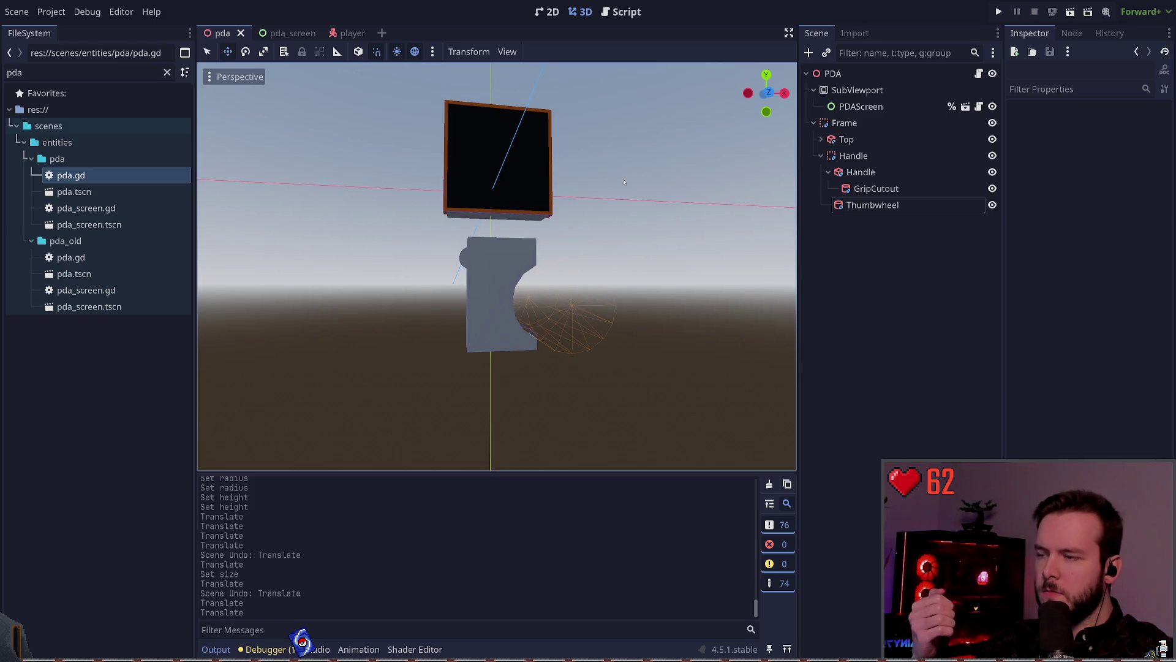
pyautogui.click(525, 261)
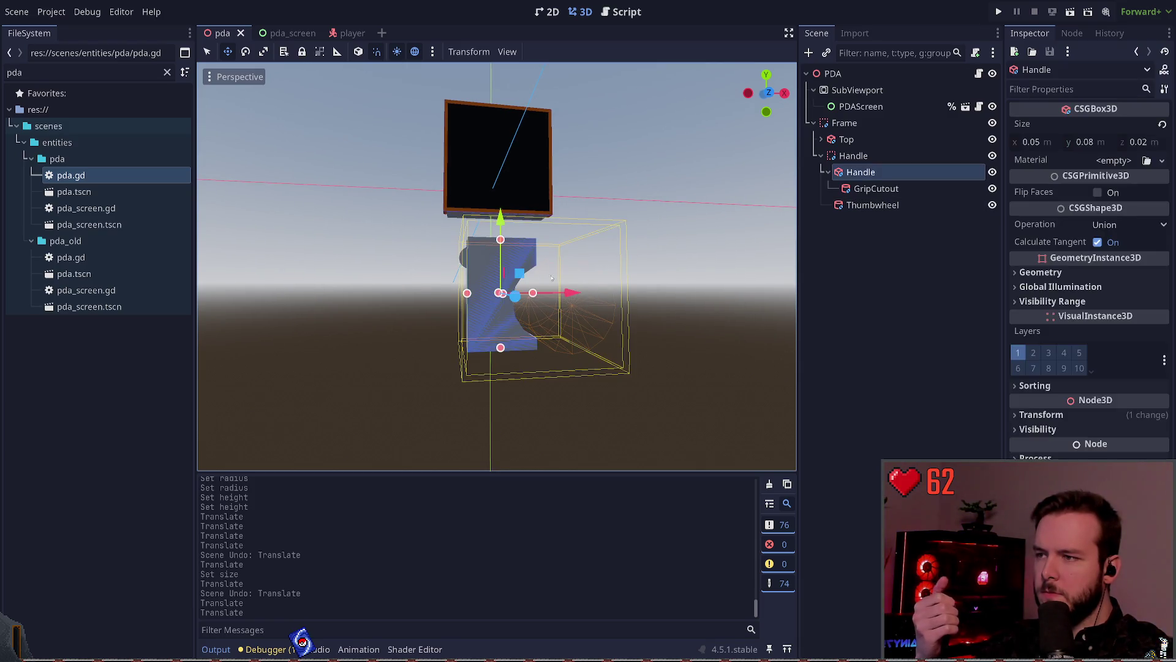
pyautogui.click(679, 250)
pyautogui.hotkey('ctrl', 's')
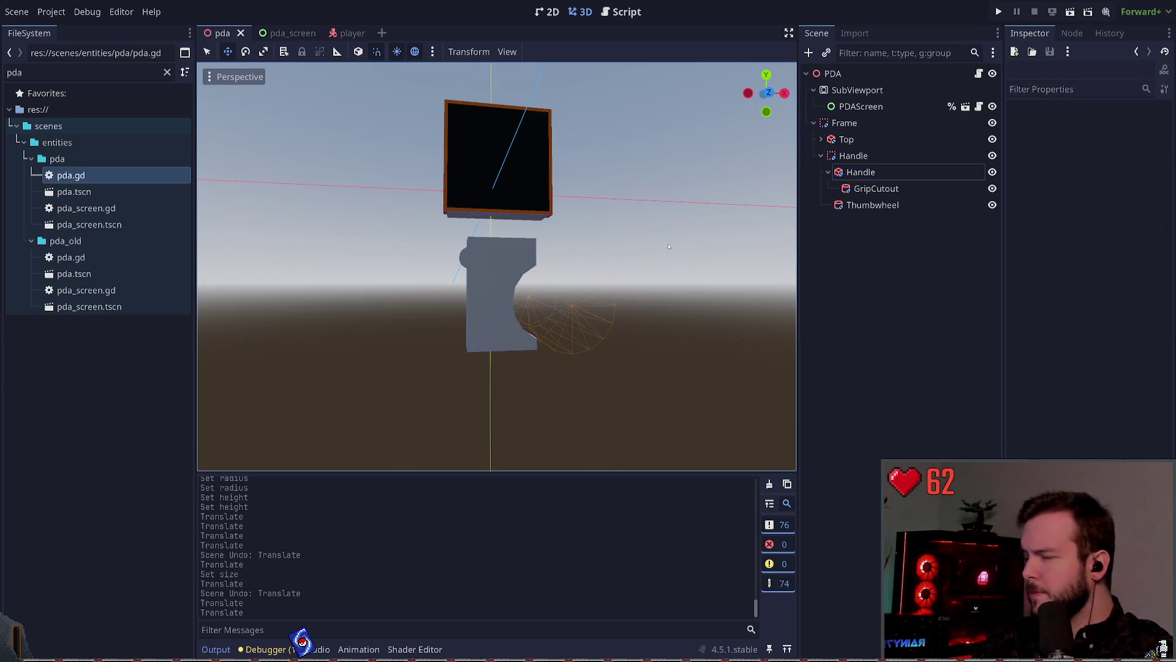
# - Try resetting the outer Handle node's position to zero, then undo it
pyautogui.moveTo(482, 265)
pyautogui.mouseDown()
pyautogui.moveTo(524, 252)
pyautogui.moveTo(539, 263)
pyautogui.mouseUp()
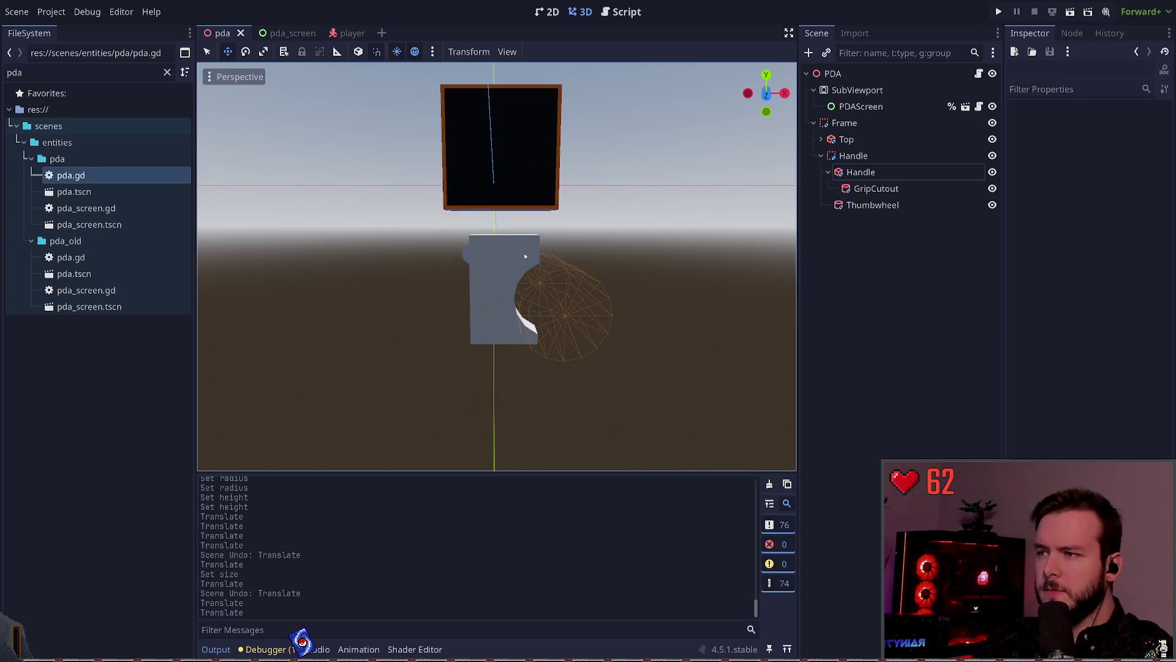
pyautogui.moveTo(611, 360); pyautogui.dragTo(473, 407)
pyautogui.moveTo(384, 373); pyautogui.dragTo(677, 239)
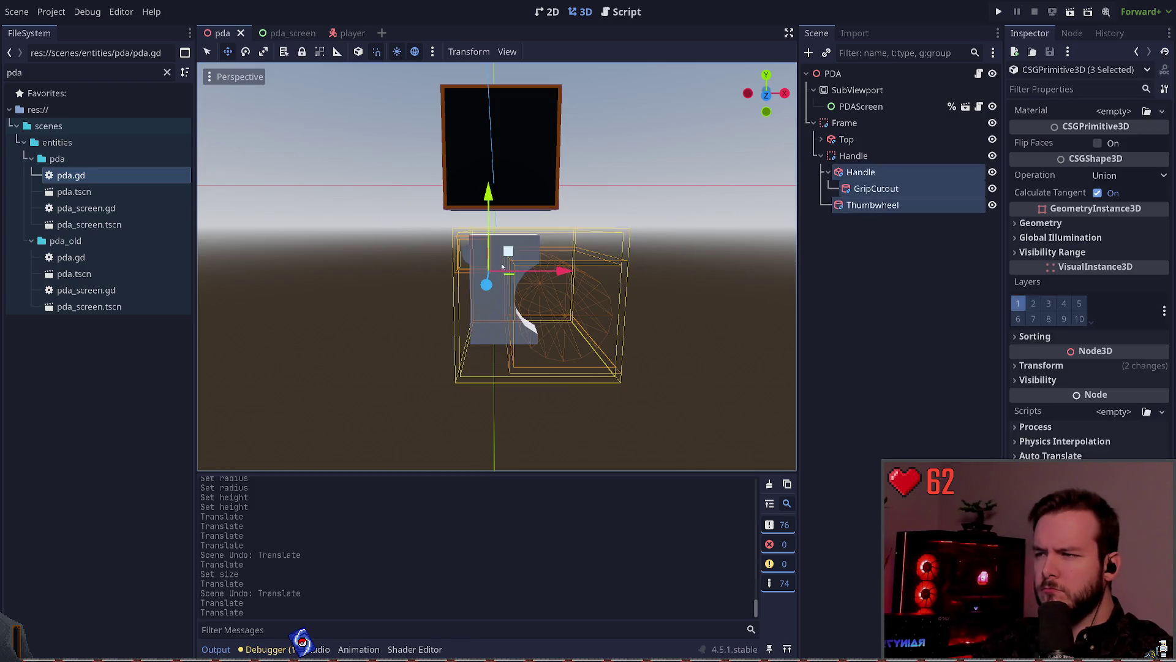
pyautogui.click(898, 248)
pyautogui.click(861, 173)
pyautogui.click(853, 155)
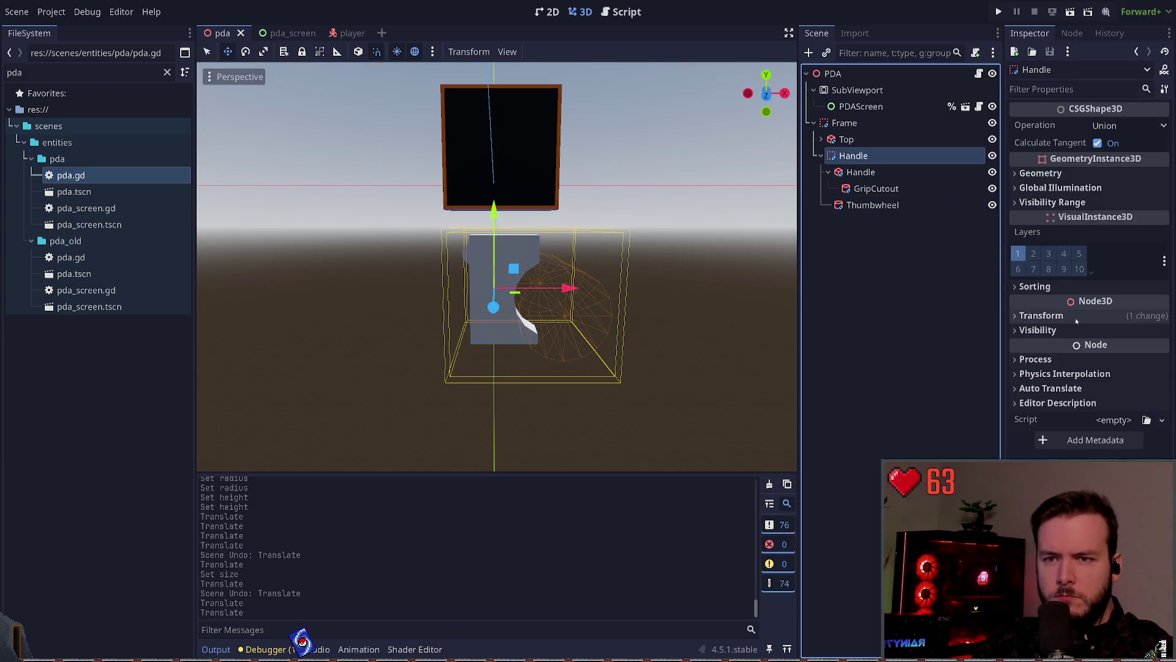
pyautogui.click(1078, 316)
pyautogui.click(1161, 330)
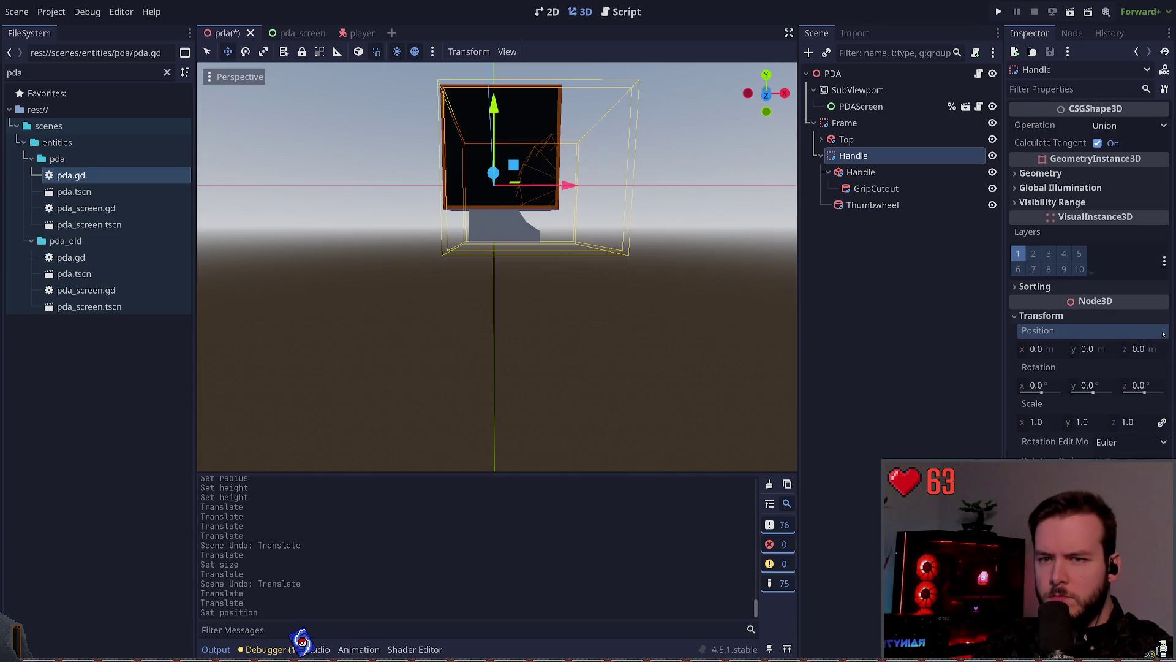
pyautogui.hotkey('ctrl', 'z')
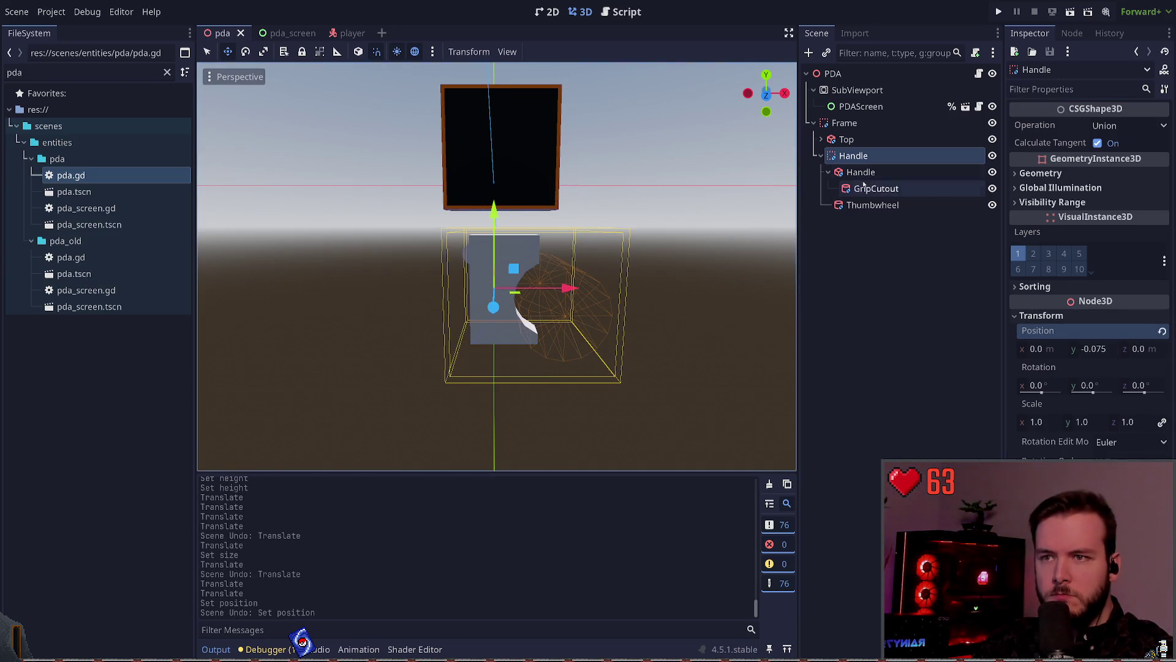
# - Reset the inner Handle box's position offset to 0 and save
pyautogui.click(860, 172)
pyautogui.click(865, 141)
pyautogui.click(864, 172)
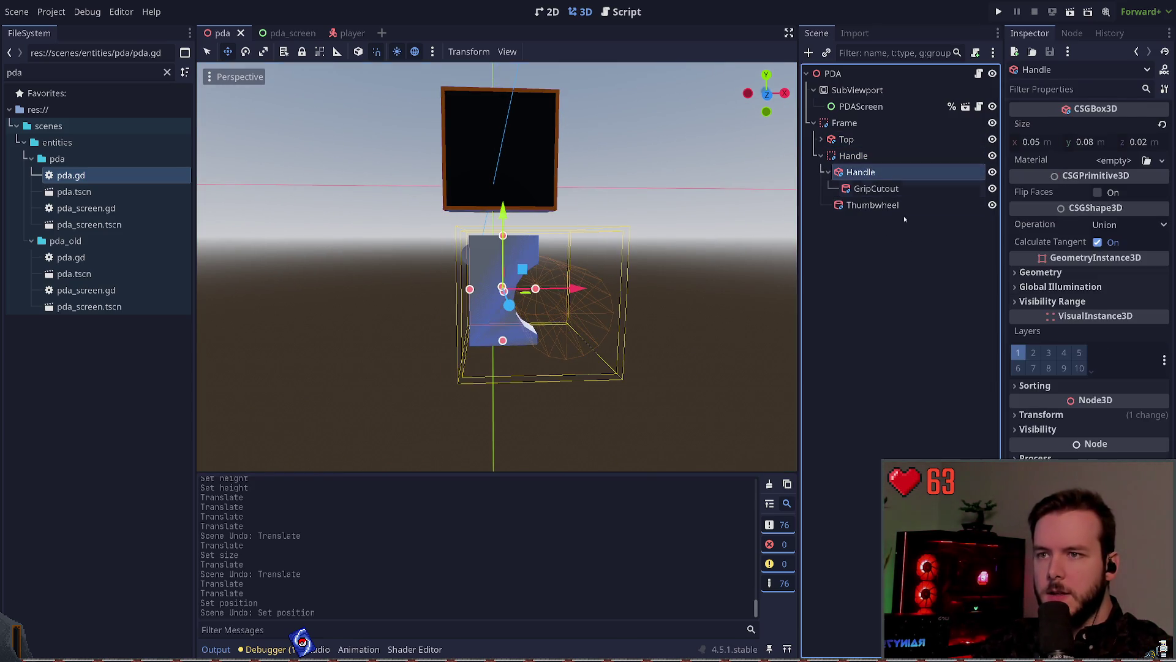
pyautogui.click(1061, 415)
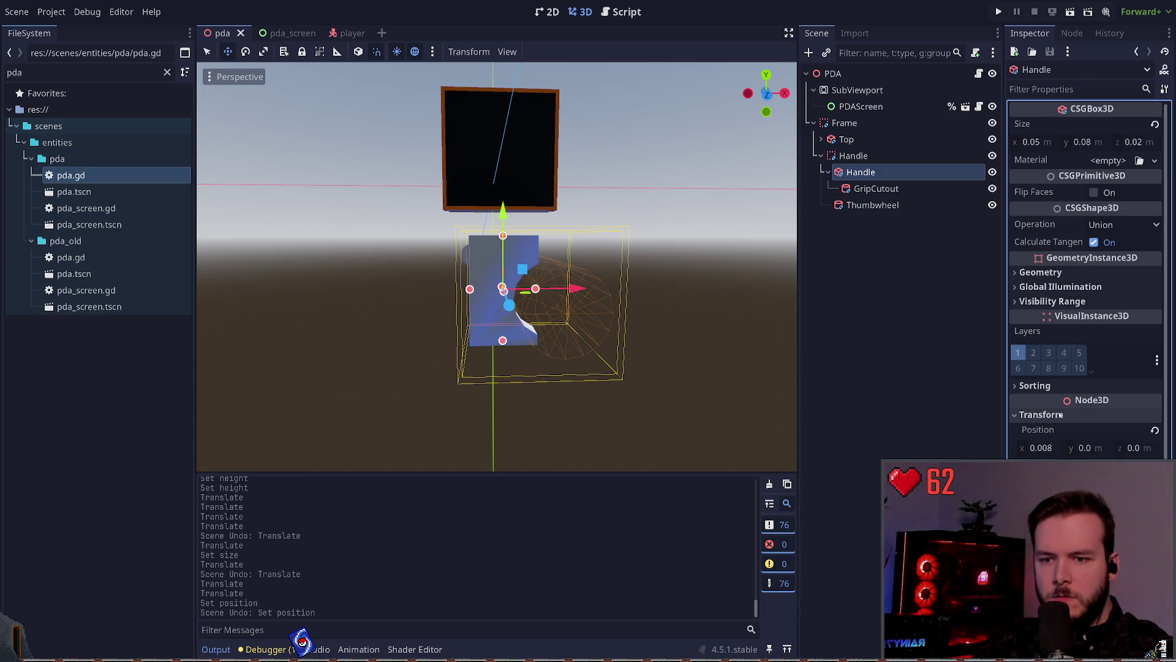
pyautogui.click(1155, 429)
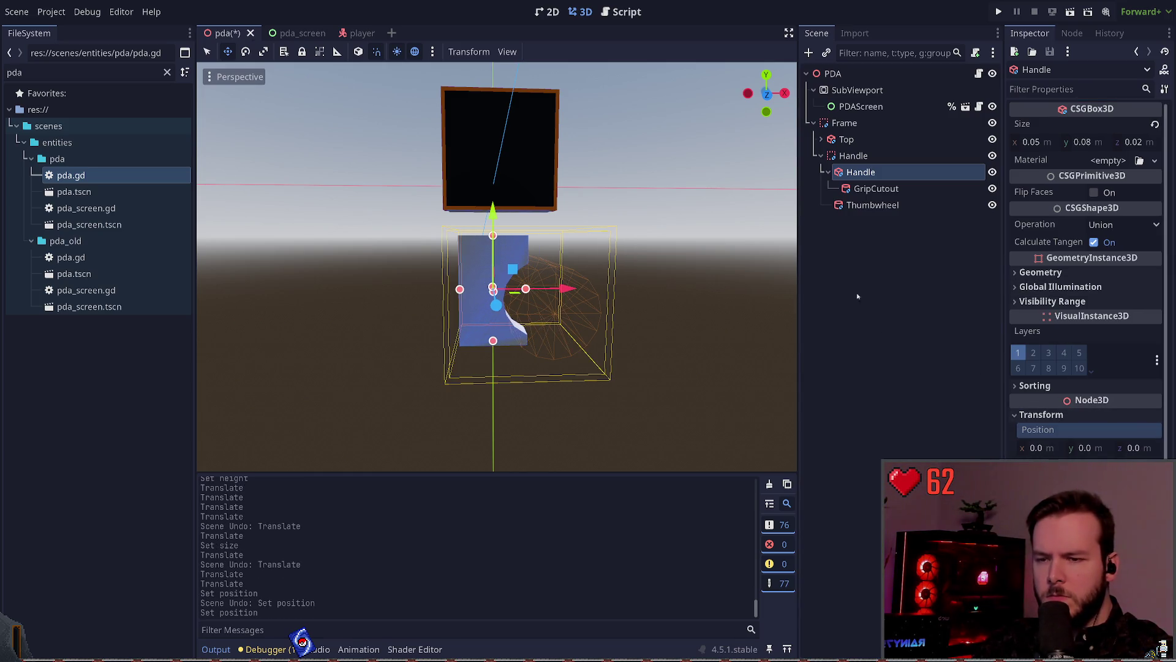
pyautogui.click(743, 261)
pyautogui.hotkey('ctrl', 's')
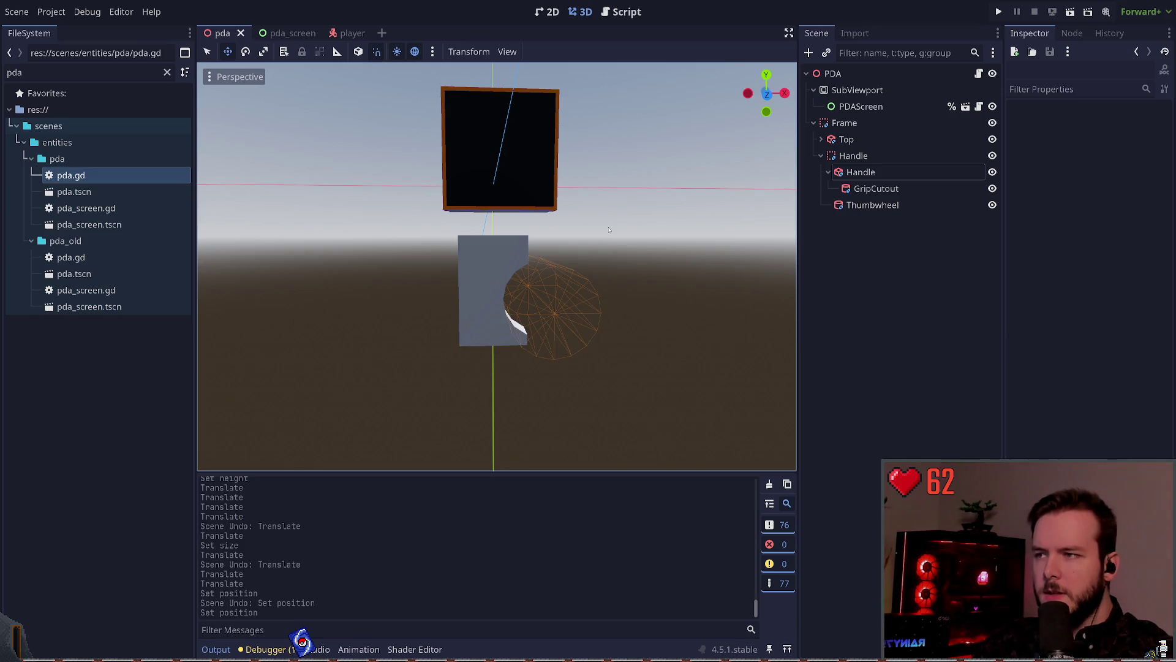
# - Reset the Top box's position to zero so the screen sits on the handle, and save
pyautogui.click(853, 155)
pyautogui.click(848, 140)
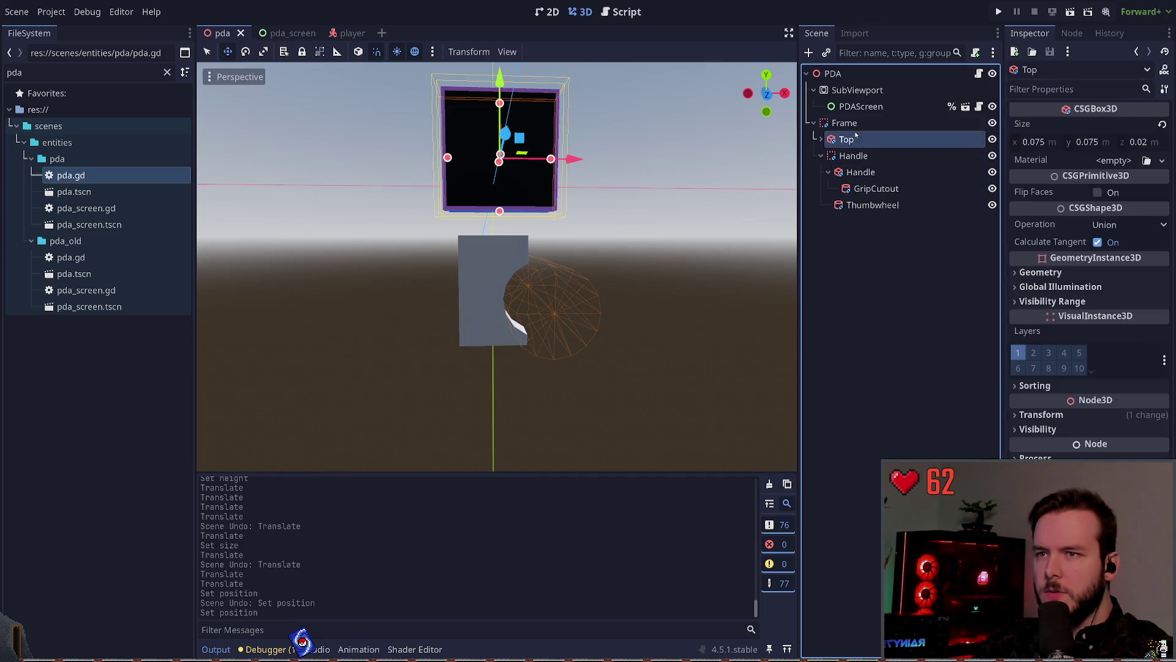
pyautogui.click(1041, 415)
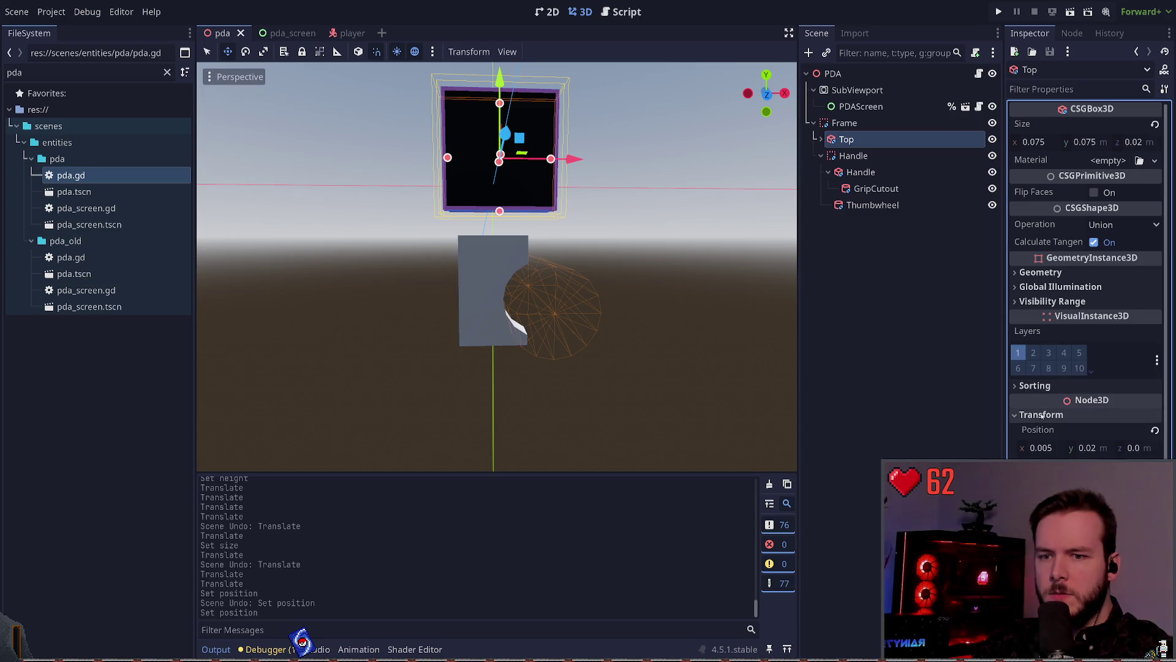
pyautogui.click(1158, 432)
pyautogui.click(960, 285)
pyautogui.hotkey('ctrl', 's')
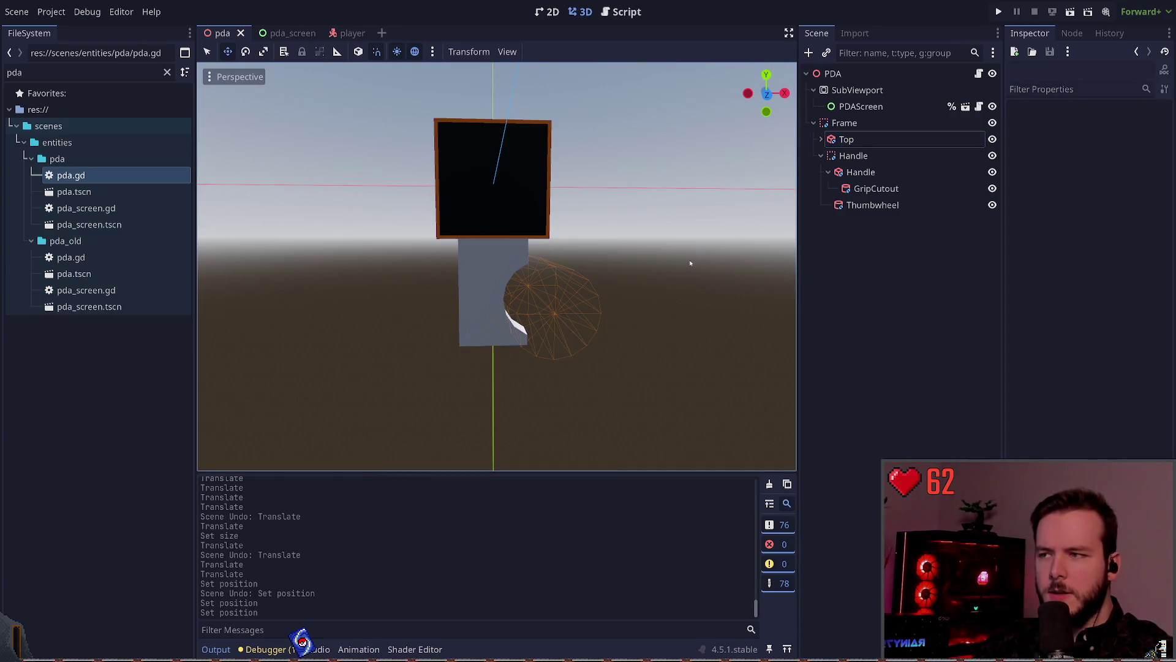
pyautogui.moveTo(731, 262)
pyautogui.mouseDown()
pyautogui.moveTo(706, 289)
pyautogui.moveTo(735, 270)
pyautogui.moveTo(719, 283)
pyautogui.moveTo(698, 280)
pyautogui.mouseUp()
# - Try a 0.06 screen mesh width, then undo the width and height change
pyautogui.click(884, 139)
pyautogui.click(719, 283)
pyautogui.click(514, 209)
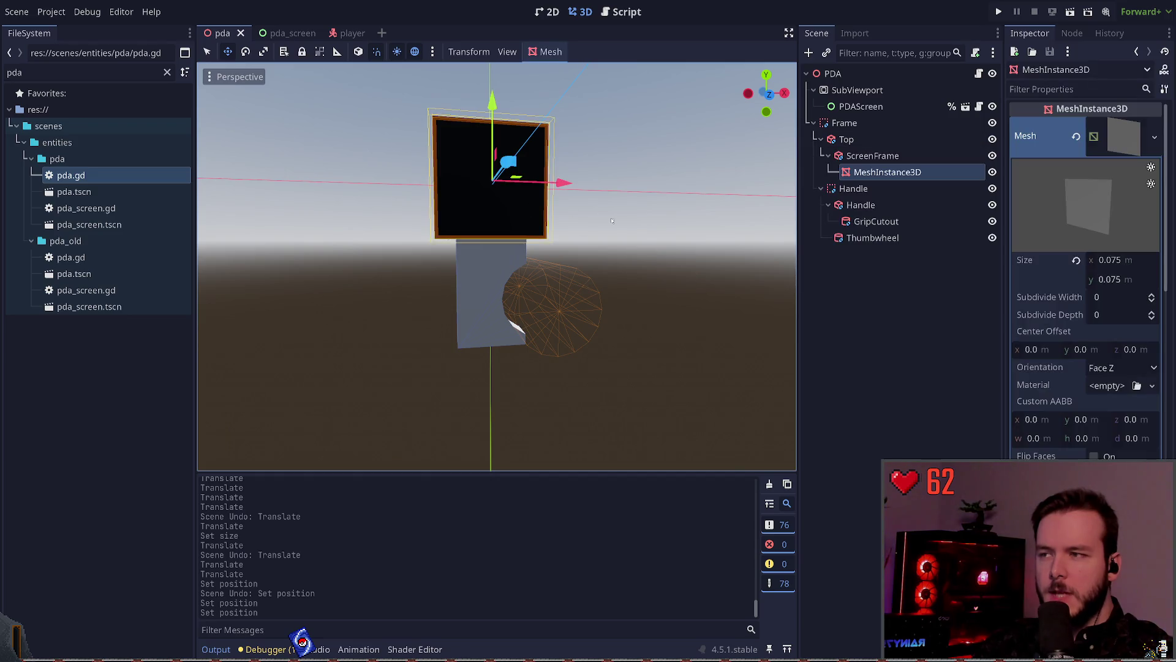
pyautogui.click(1118, 260)
pyautogui.press('BackSpace')
pyautogui.write('6')
pyautogui.press('Return')
pyautogui.hotkey('ctrl', 's')
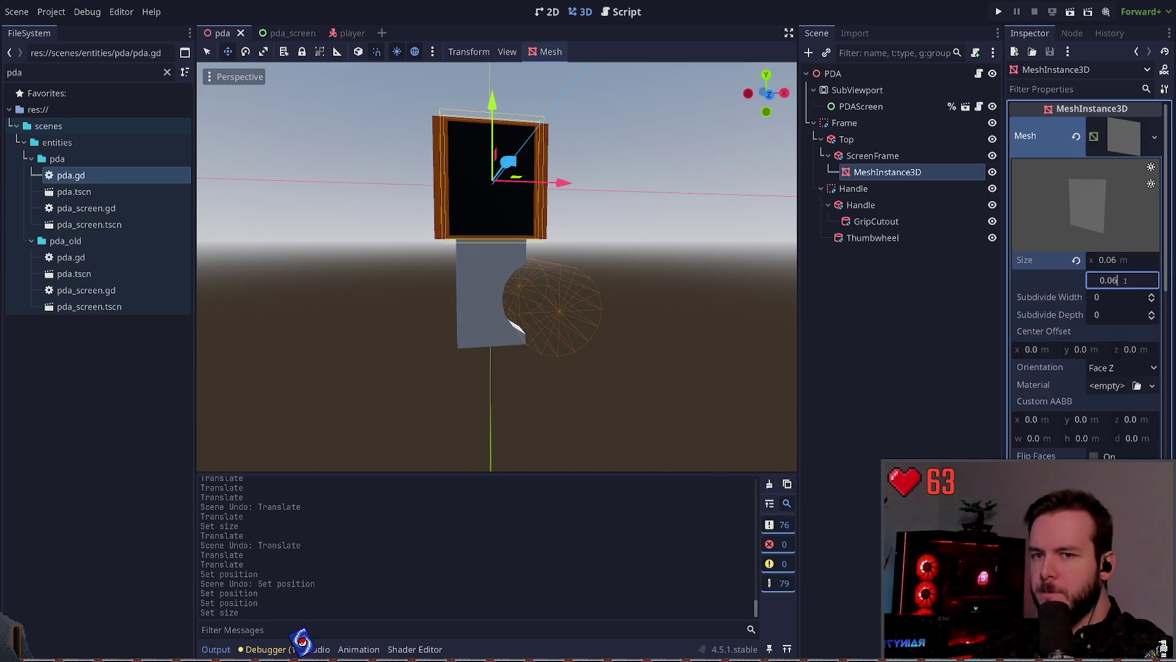
pyautogui.press('Return')
pyautogui.click(882, 298)
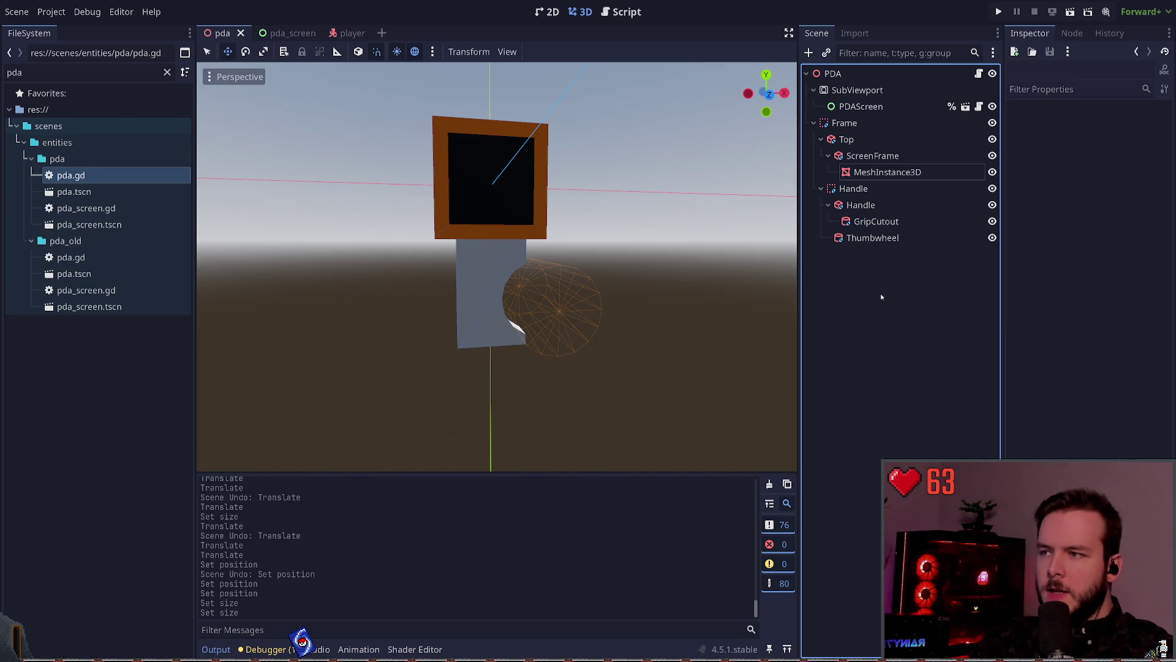
pyautogui.hotkey('ctrl', 'z')
pyautogui.hotkey('ctrl', 'z')
pyautogui.hotkey('ctrl', 's')
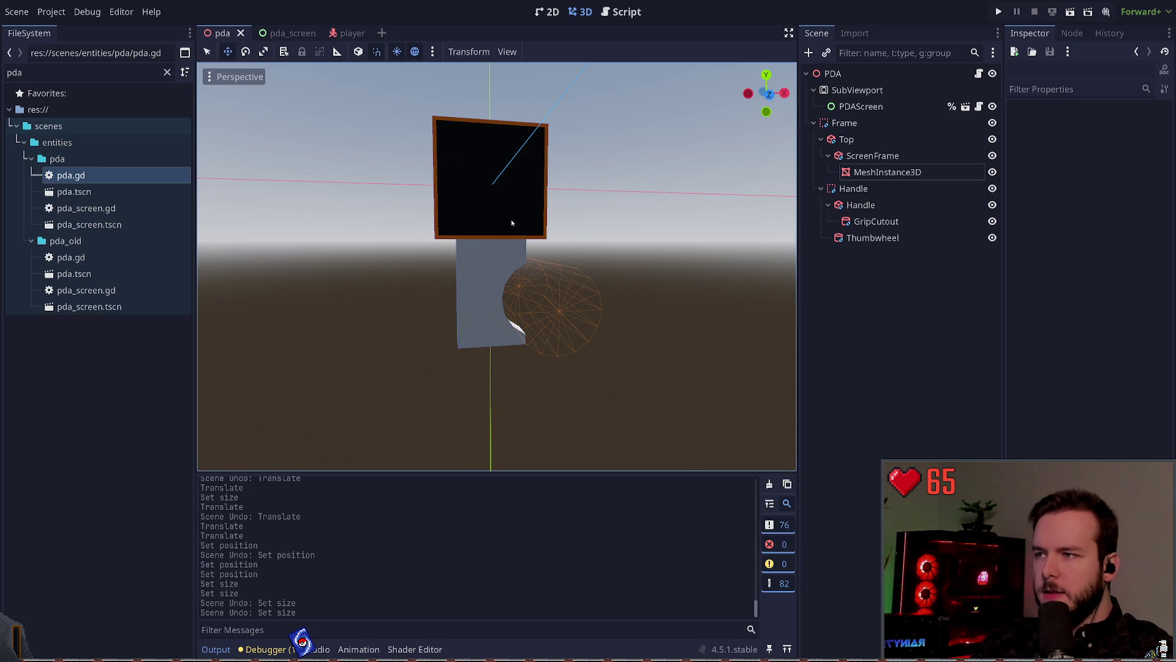
# - Set the screen mesh width to 0.065 after trying 0.07, keep the height, and save
pyautogui.click(887, 172)
pyautogui.click(1121, 259)
pyautogui.write('0.07')
pyautogui.press('Return')
pyautogui.click(1135, 259)
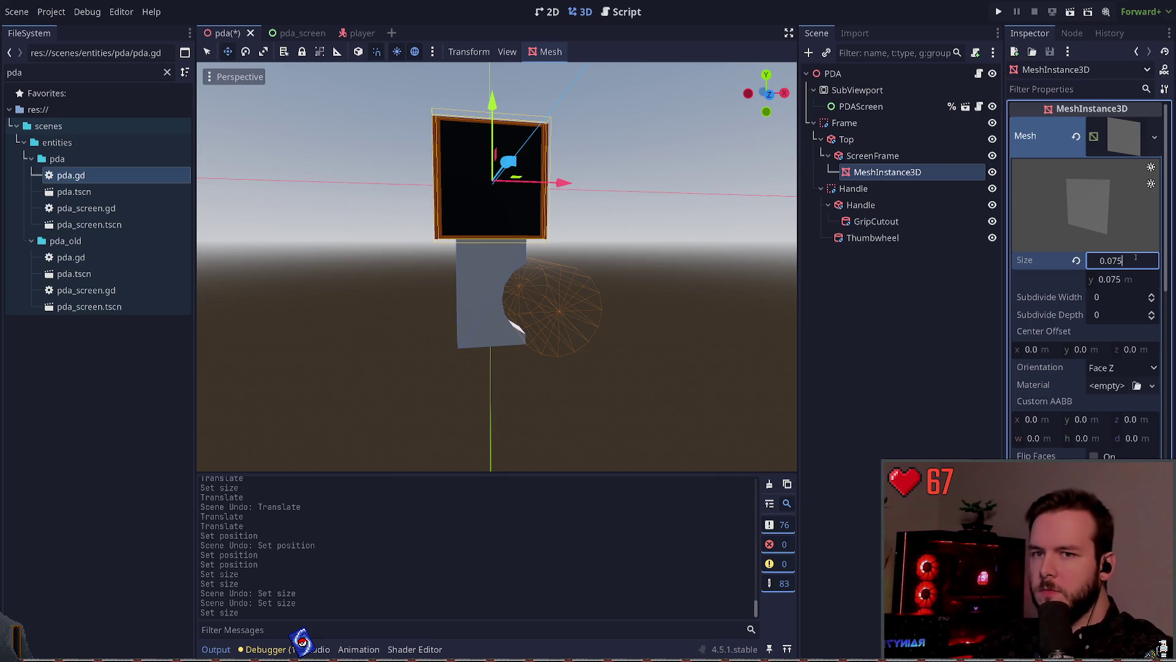
pyautogui.write('0.065')
pyautogui.press('Return')
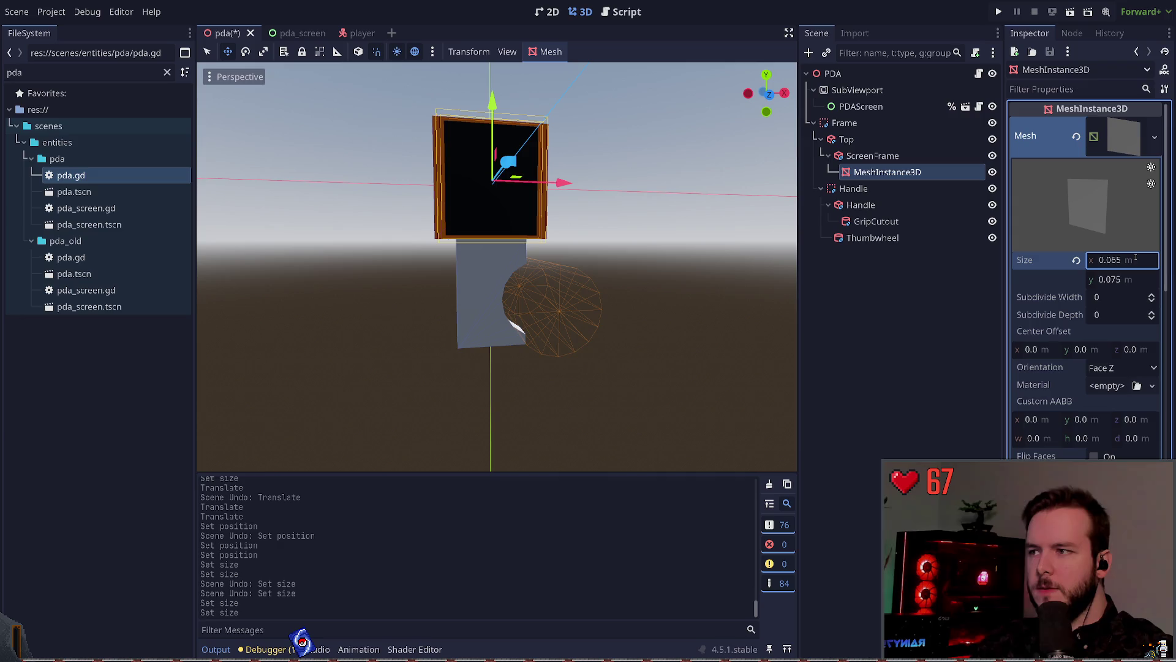
pyautogui.click(1130, 279)
pyautogui.press('Return')
pyautogui.hotkey('ctrl', 's')
# - Click through the grip cutout, Handle and Thumbwheel nodes, then clear the selection
pyautogui.click(906, 318)
pyautogui.click(876, 221)
pyautogui.click(861, 205)
pyautogui.click(853, 188)
pyautogui.click(872, 237)
pyautogui.click(901, 286)
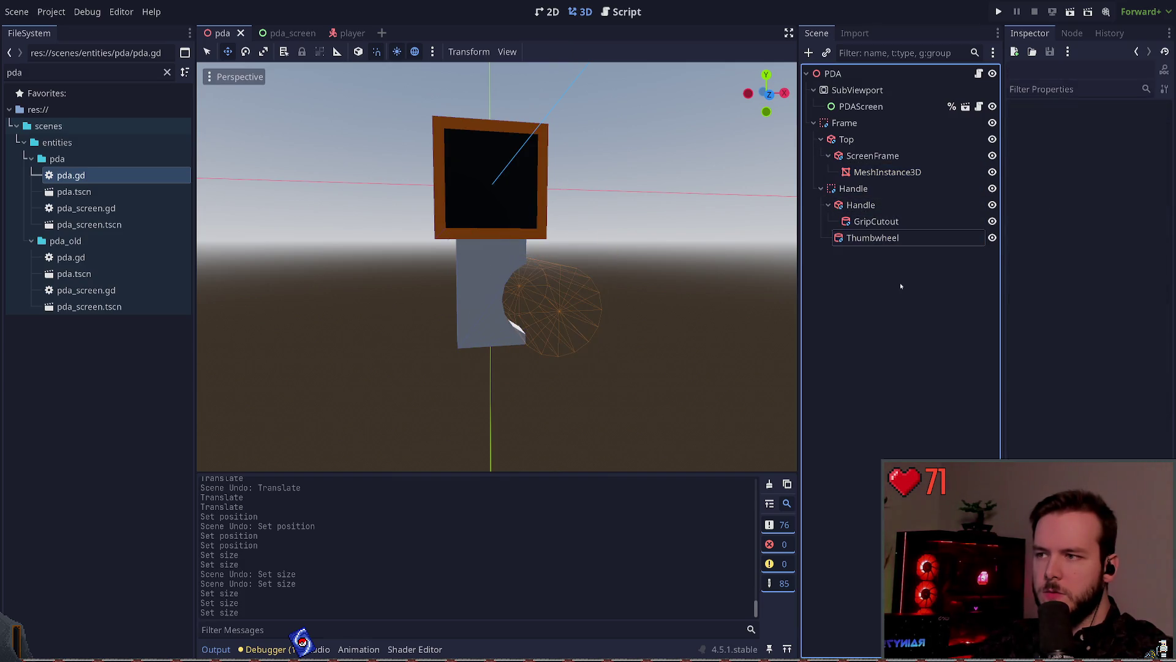
# - Set the ScreenFrame box size to 0.07 × 0.07 and save
pyautogui.click(887, 172)
pyautogui.click(872, 156)
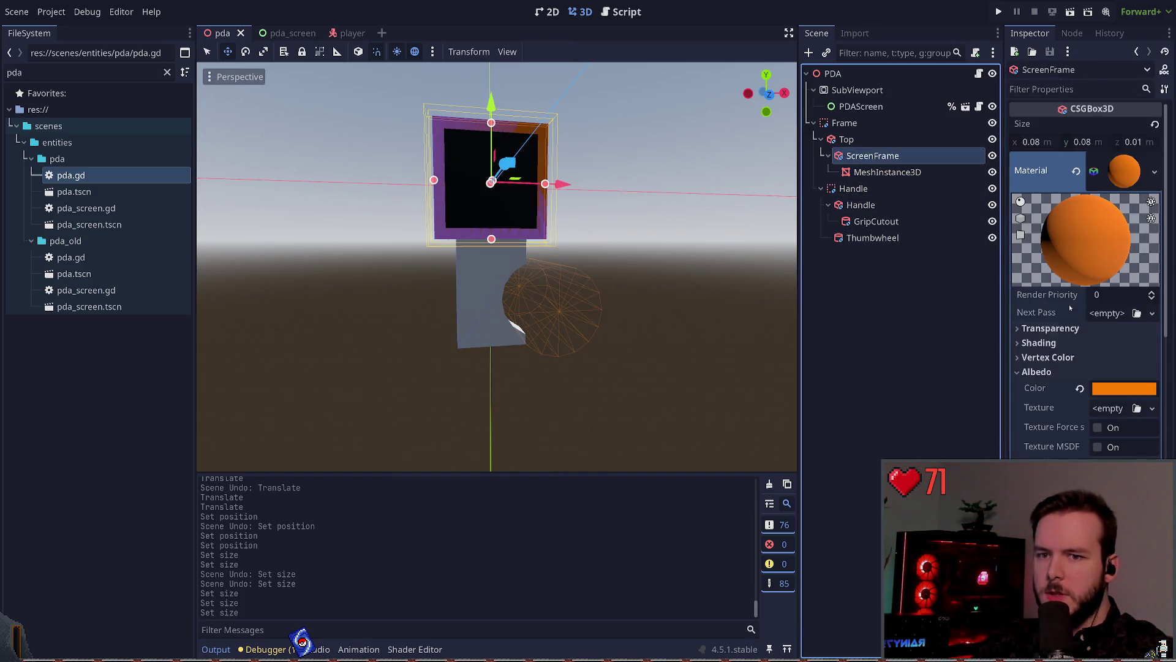
pyautogui.click(1031, 142)
pyautogui.write('0.0757')
pyautogui.press('Return')
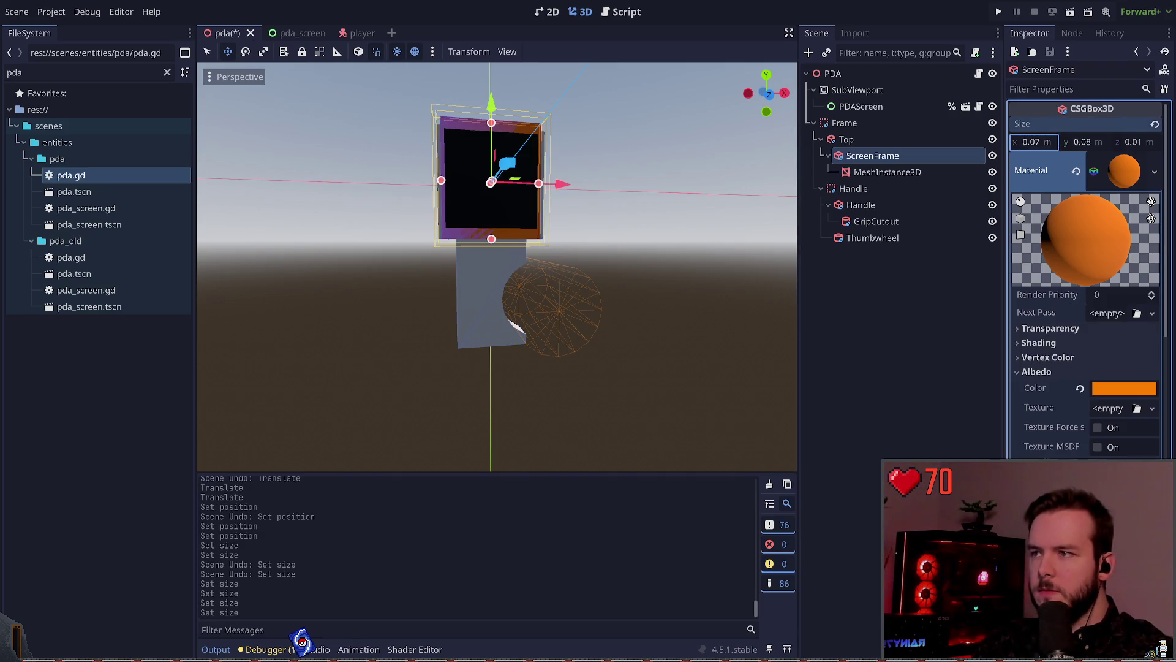
pyautogui.press('Tab')
pyautogui.write('0.07')
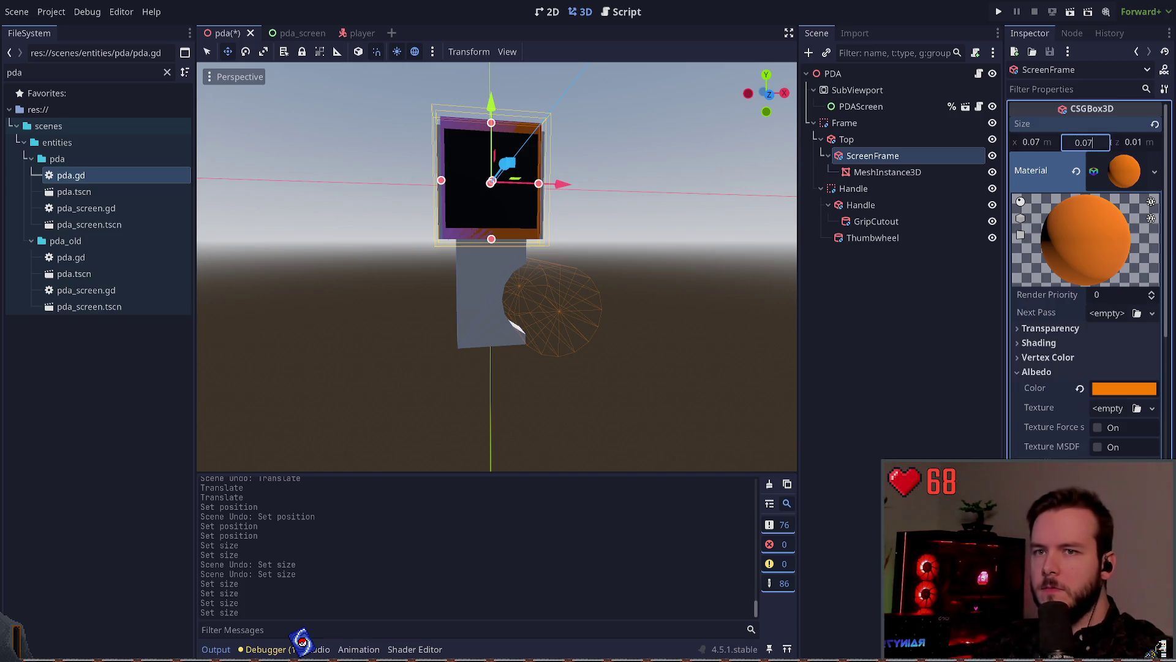
pyautogui.press('Return')
pyautogui.click(576, 255)
pyautogui.hotkey('ctrl', 's')
# - Set the Top box size to 0.07 × 0.07 and save
pyautogui.click(846, 140)
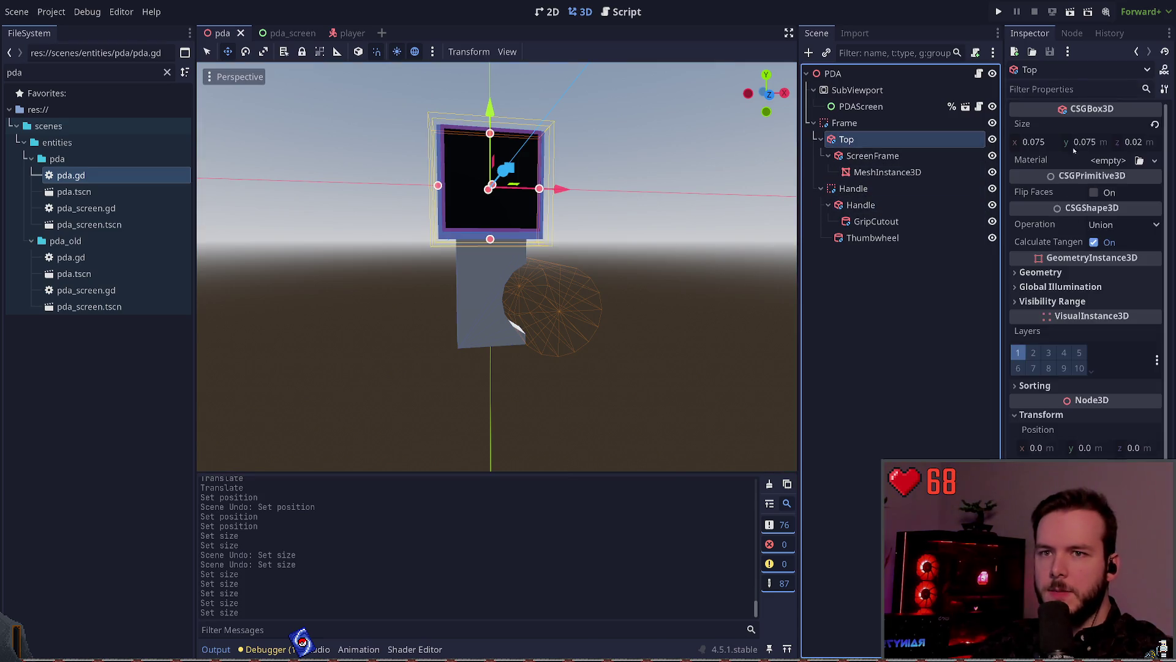
pyautogui.click(1055, 142)
pyautogui.press('BackSpace')
pyautogui.press('Return')
pyautogui.click(1107, 142)
pyautogui.press('Return')
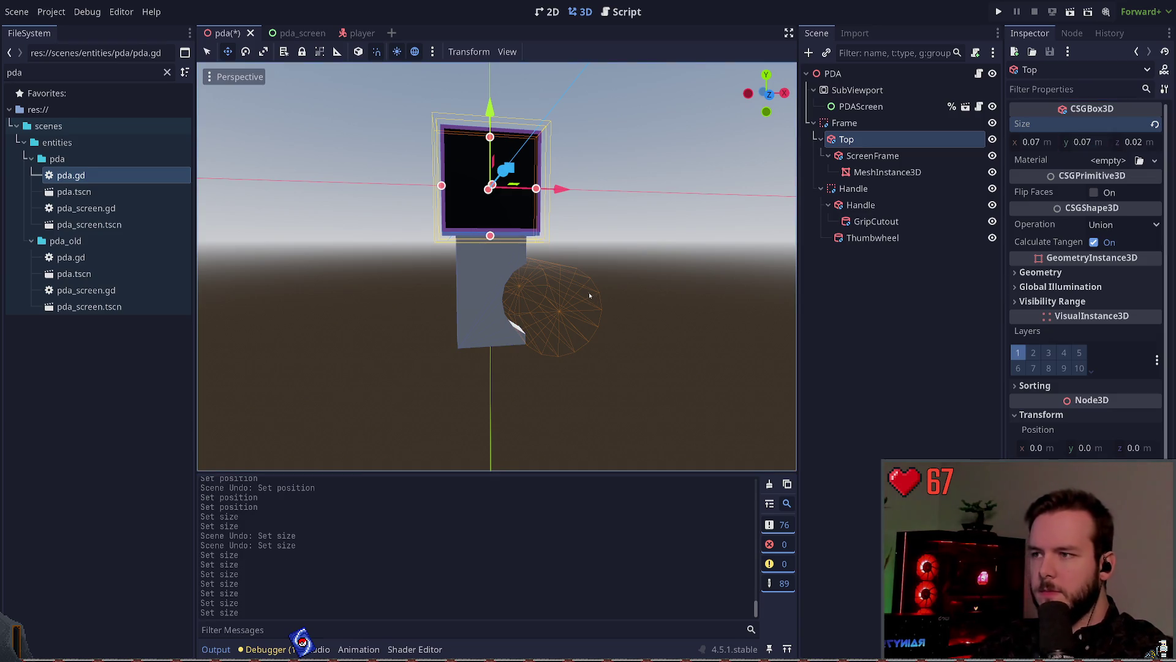
pyautogui.click(559, 216)
pyautogui.hotkey('ctrl', 's')
# - Shift the screen frame slightly in the viewport, viewing the PDA from the left
pyautogui.moveTo(556, 184)
pyautogui.mouseDown()
pyautogui.moveTo(588, 176)
pyautogui.moveTo(624, 194)
pyautogui.moveTo(477, 117)
pyautogui.moveTo(477, 97)
pyautogui.mouseUp()
pyautogui.click(463, 109)
pyautogui.click(493, 114)
pyautogui.click(563, 123)
pyautogui.moveTo(527, 141)
pyautogui.mouseDown()
pyautogui.moveTo(563, 123)
pyautogui.moveTo(572, 178)
pyautogui.moveTo(555, 150)
pyautogui.mouseUp()
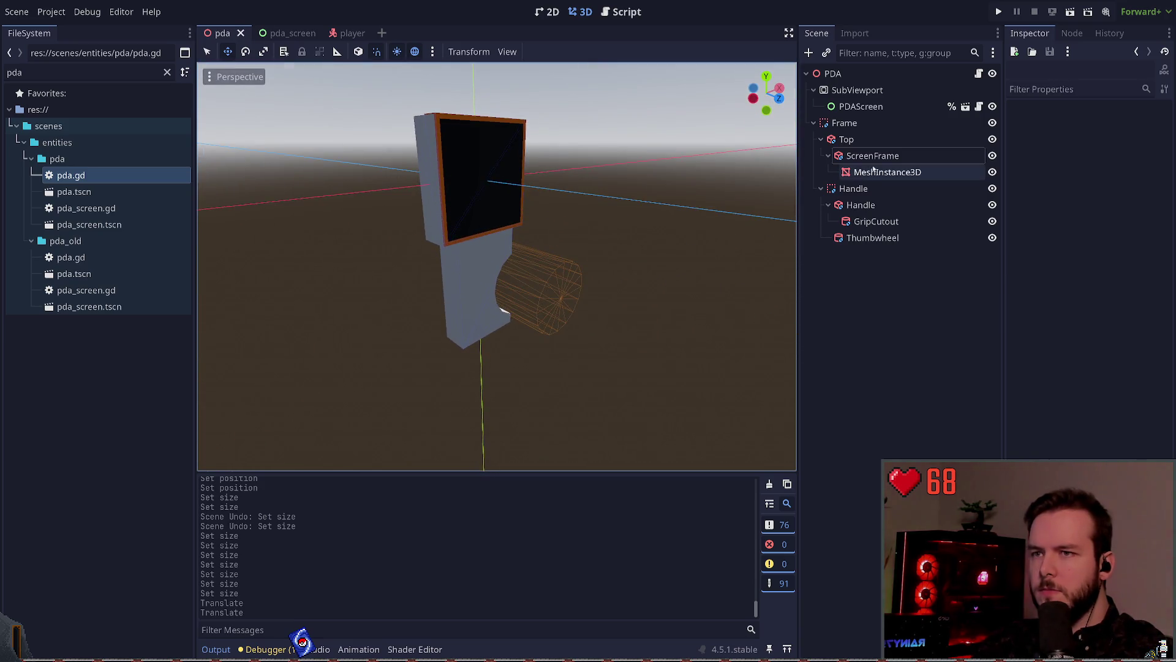
# - Reset the screen frame's position to zero, slide it to depth 0.006, and save
pyautogui.click(872, 157)
pyautogui.scroll(-10, 1057, 418)
pyautogui.scroll(-1, 1058, 415)
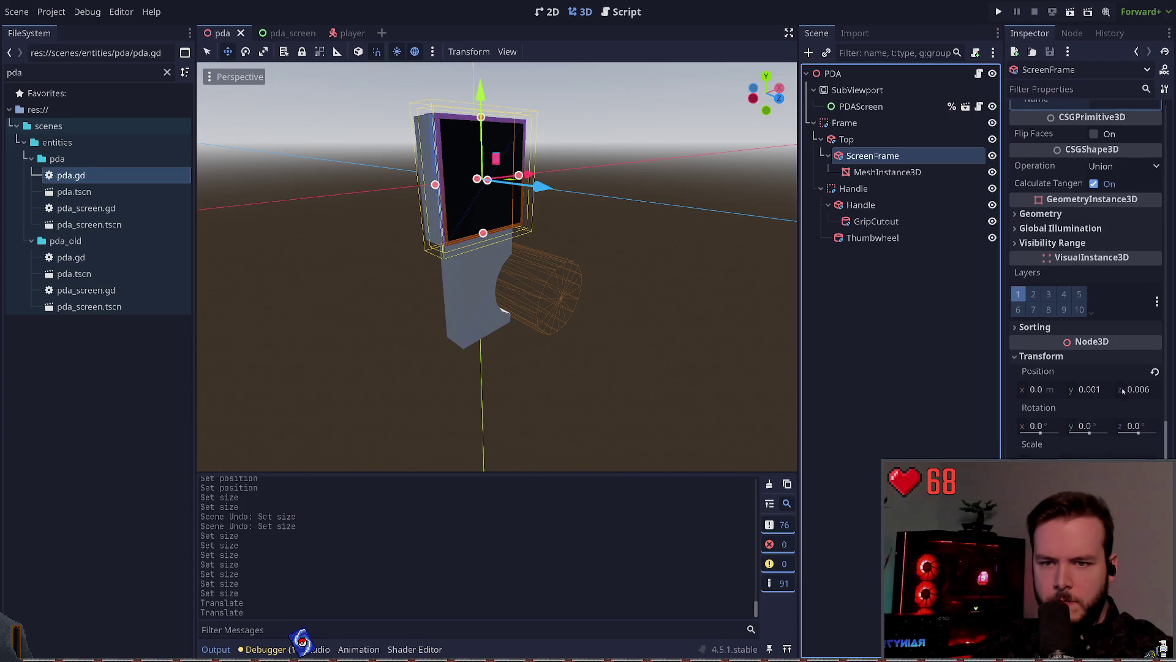
pyautogui.click(1154, 371)
pyautogui.moveTo(539, 195)
pyautogui.mouseDown()
pyautogui.moveTo(665, 202)
pyautogui.moveTo(644, 187)
pyautogui.moveTo(677, 160)
pyautogui.moveTo(507, 190)
pyautogui.moveTo(680, 182)
pyautogui.moveTo(557, 158)
pyautogui.mouseUp()
pyautogui.click(661, 202)
pyautogui.hotkey('ctrl', 's')
pyautogui.hotkey('ctrl', 's')
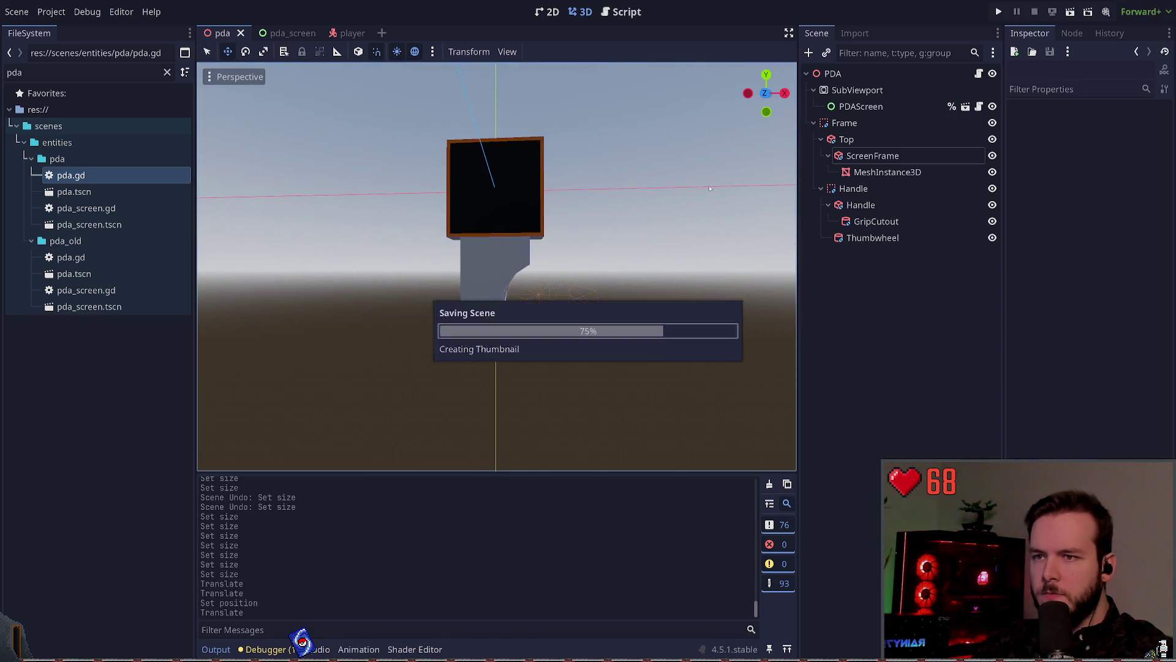
# - Orbit around the PDA and check the screen frame's position
pyautogui.moveTo(691, 167)
pyautogui.mouseDown()
pyautogui.moveTo(656, 201)
pyautogui.moveTo(627, 187)
pyautogui.moveTo(667, 197)
pyautogui.mouseUp()
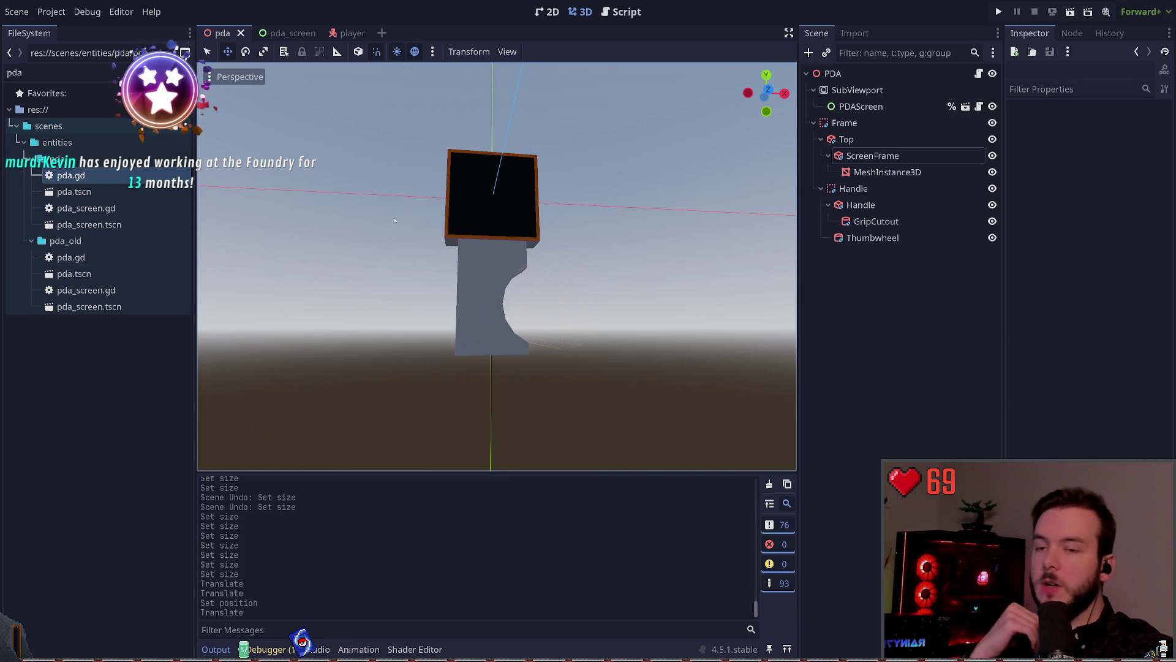
pyautogui.moveTo(597, 242); pyautogui.dragTo(628, 257)
pyautogui.scroll(2, 569, 233)
pyautogui.scroll(1, 636, 261)
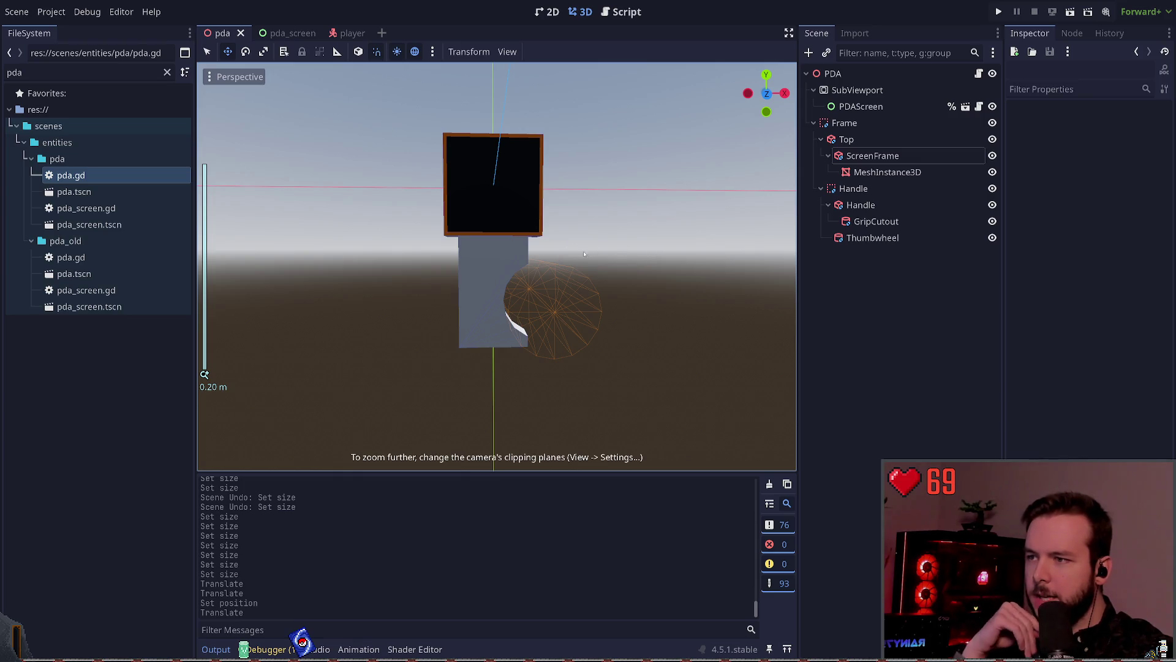
pyautogui.moveTo(621, 260)
pyautogui.mouseDown()
pyautogui.moveTo(674, 282)
pyautogui.moveTo(704, 272)
pyautogui.mouseUp()
pyautogui.click(858, 156)
pyautogui.click(839, 287)
pyautogui.click(838, 156)
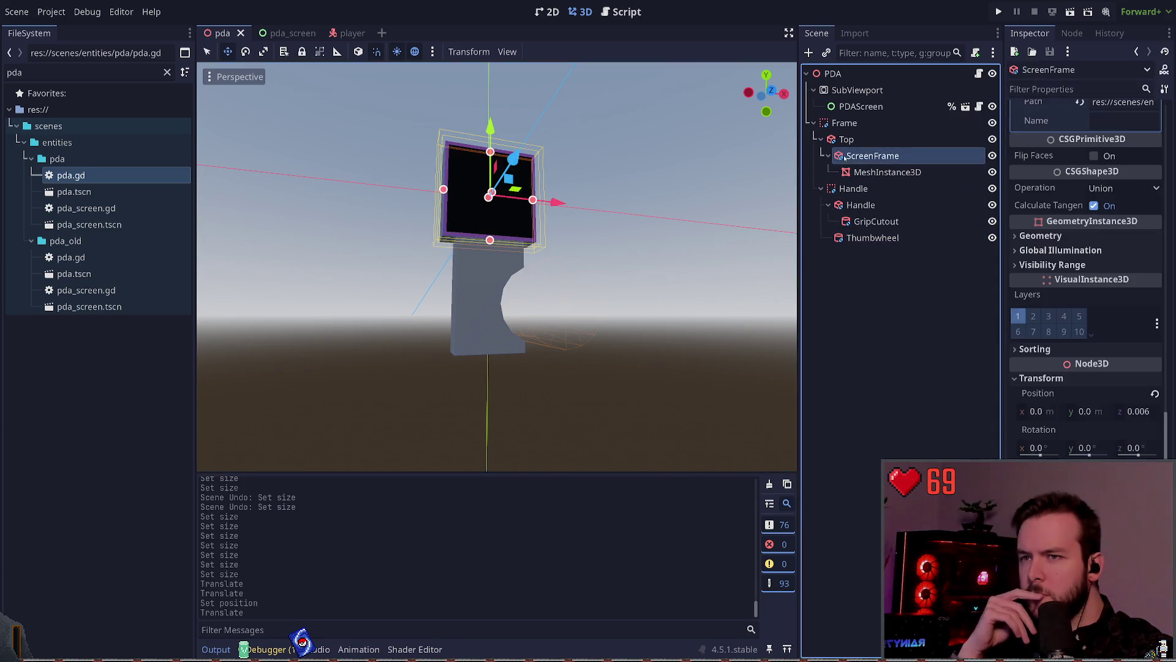
pyautogui.click(858, 264)
pyautogui.press('F5')
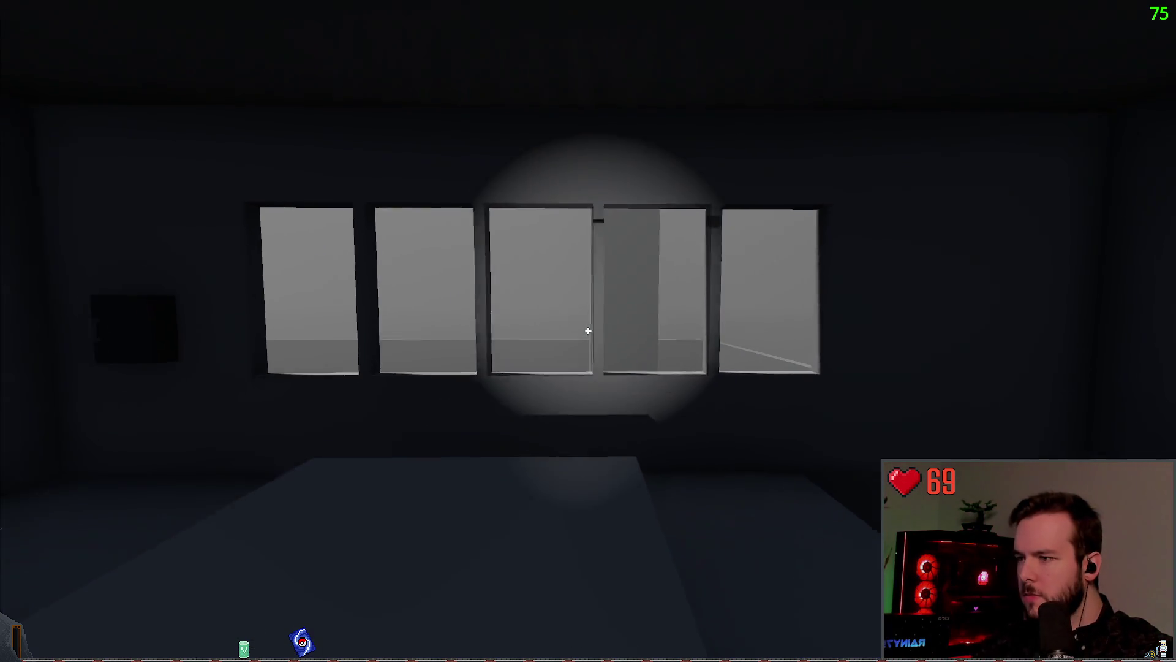
pyautogui.press('s')
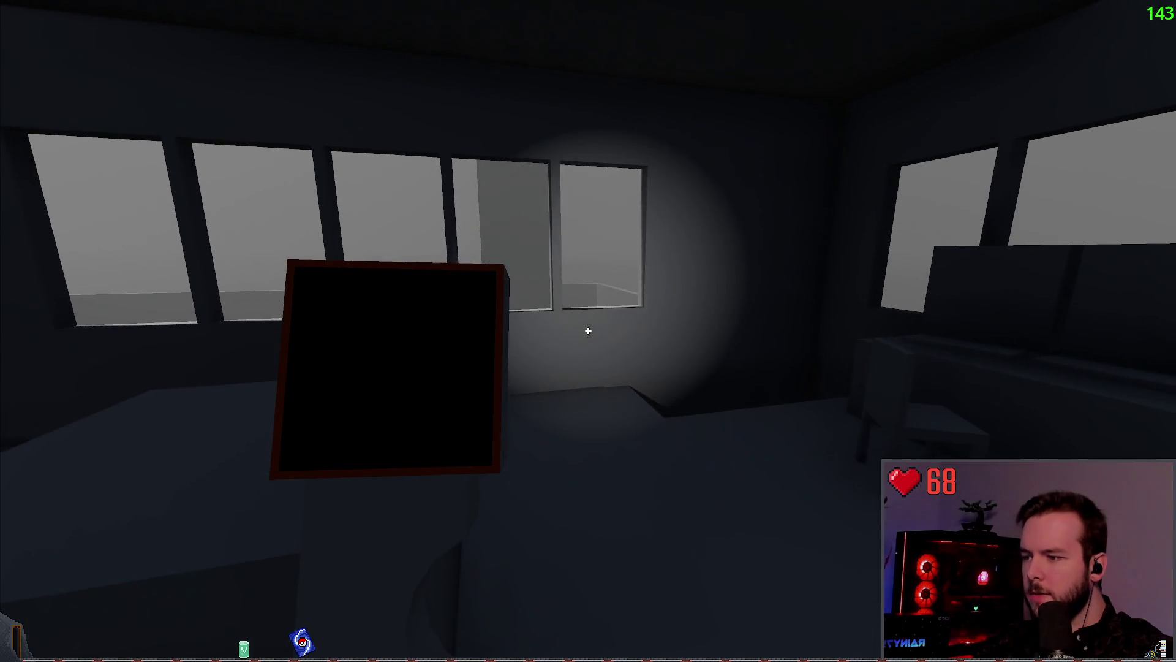
pyautogui.press('w')
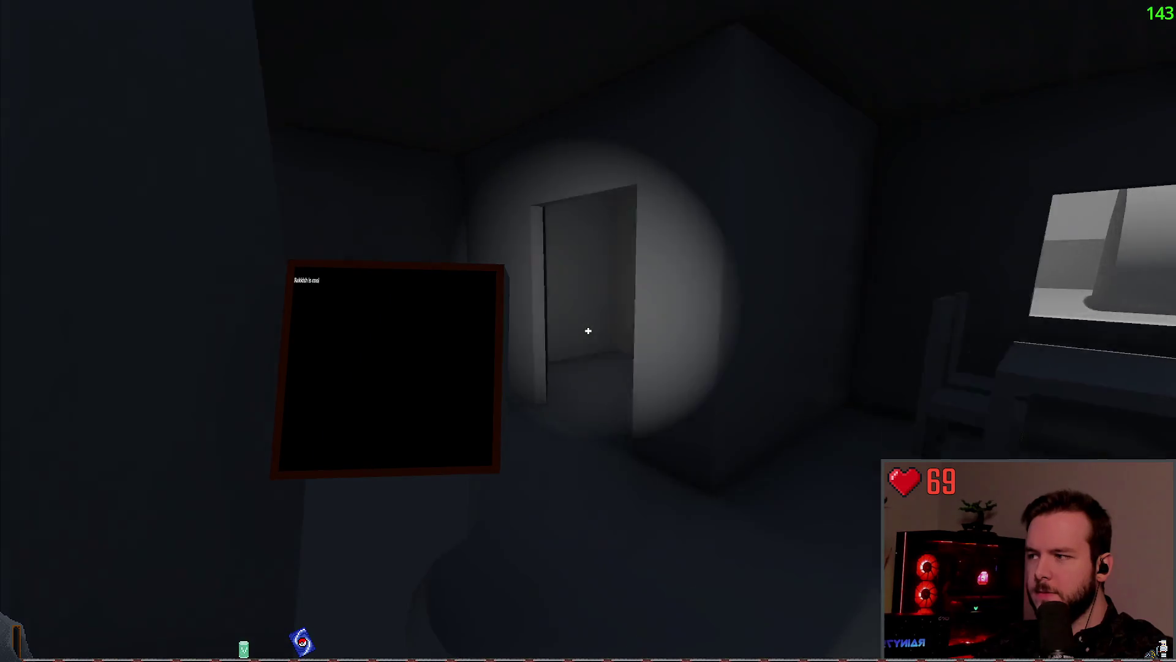
pyautogui.press('Escape')
pyautogui.click(61, 386)
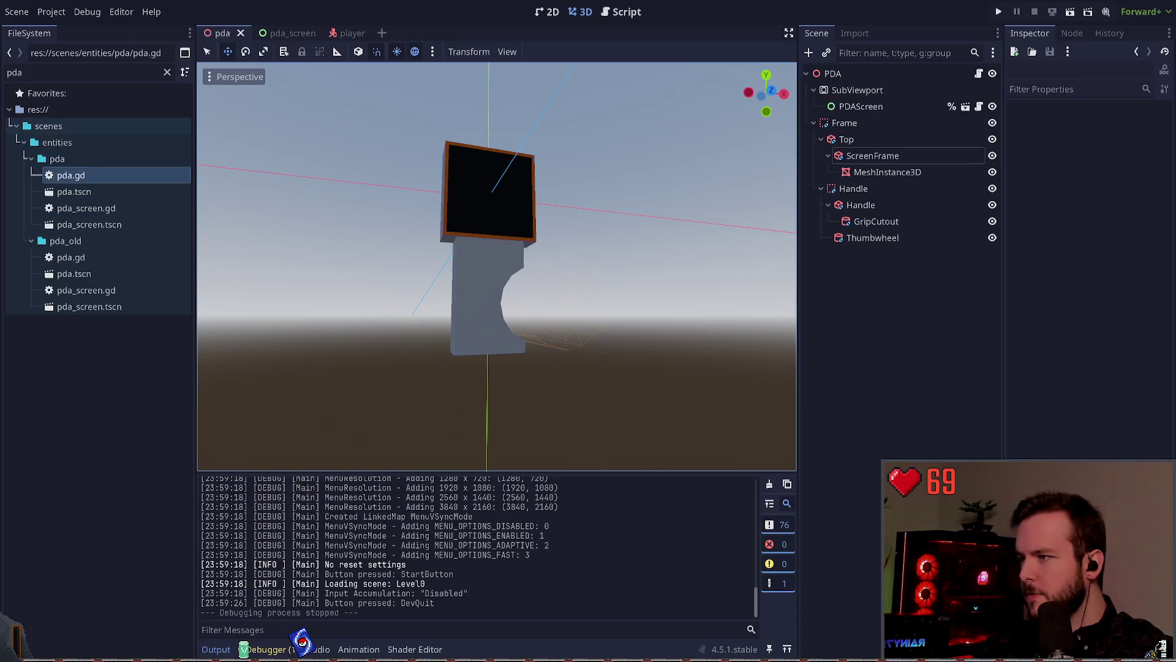
# - Select the SubViewport under PDAScreen and resize it, entering a mistyped 521 height, then save
pyautogui.click(876, 156)
pyautogui.click(881, 124)
pyautogui.click(882, 106)
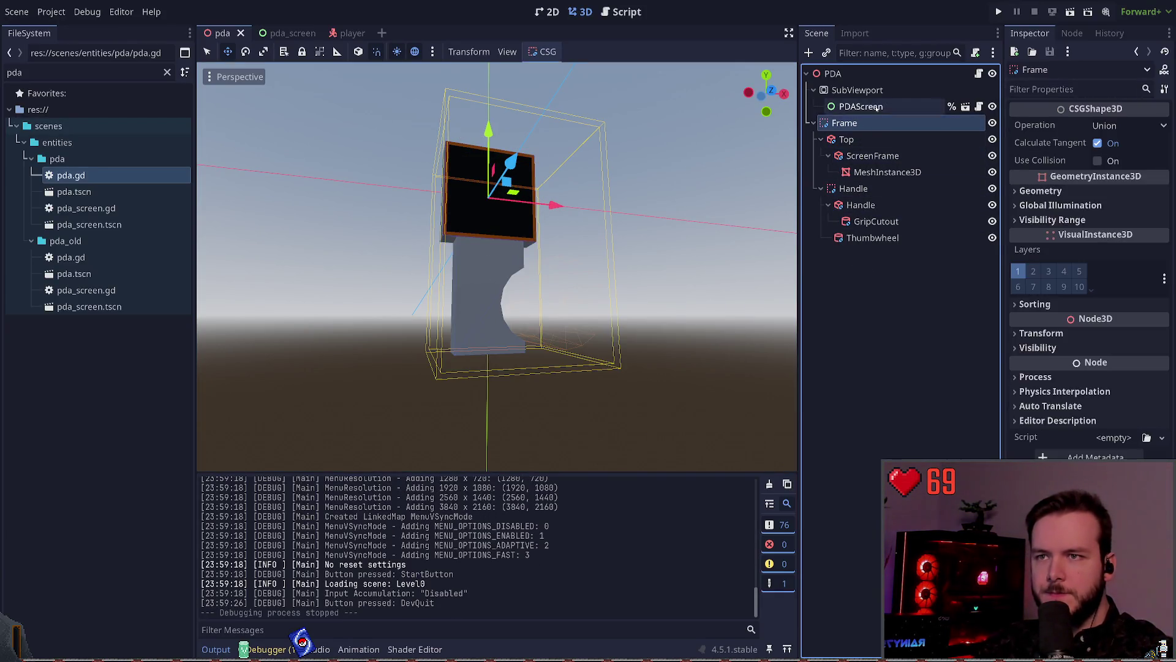
pyautogui.click(857, 90)
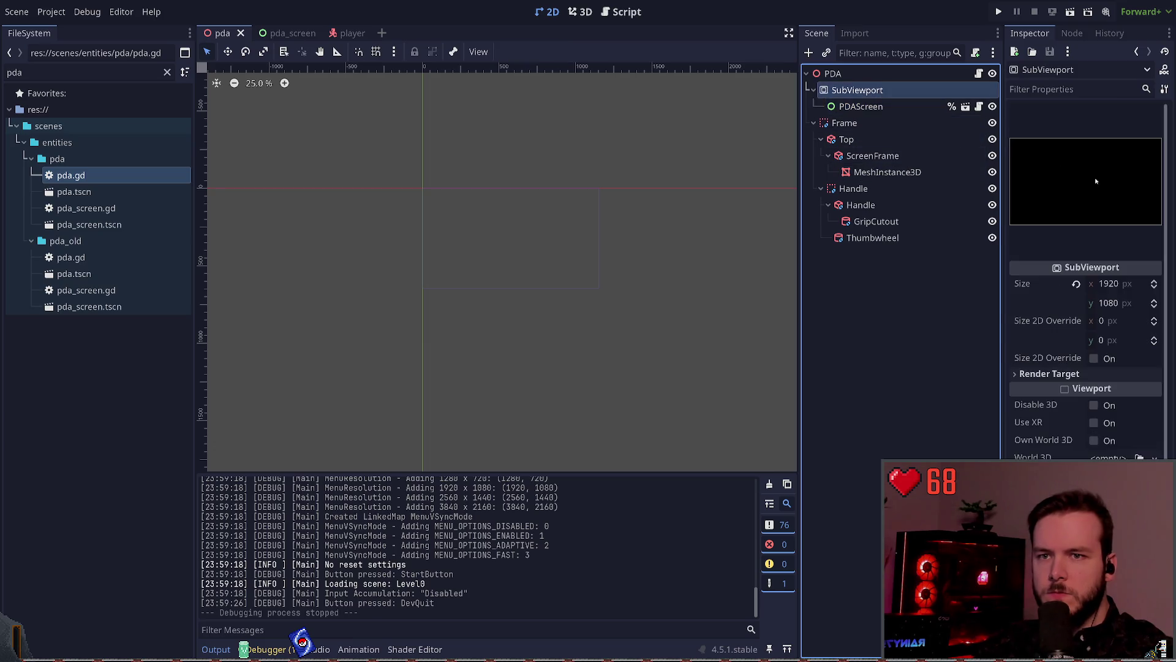
pyautogui.click(1109, 283)
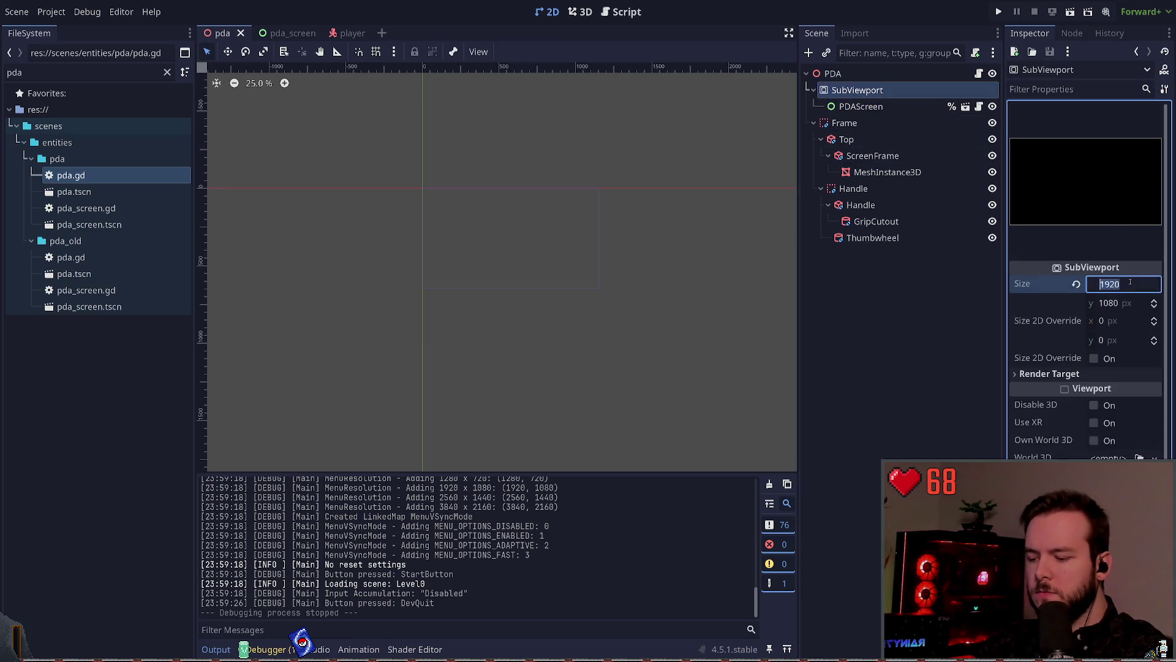
pyautogui.write('512')
pyautogui.click(1110, 303)
pyautogui.write('521')
pyautogui.press('Return')
pyautogui.hotkey('ctrl', 's')
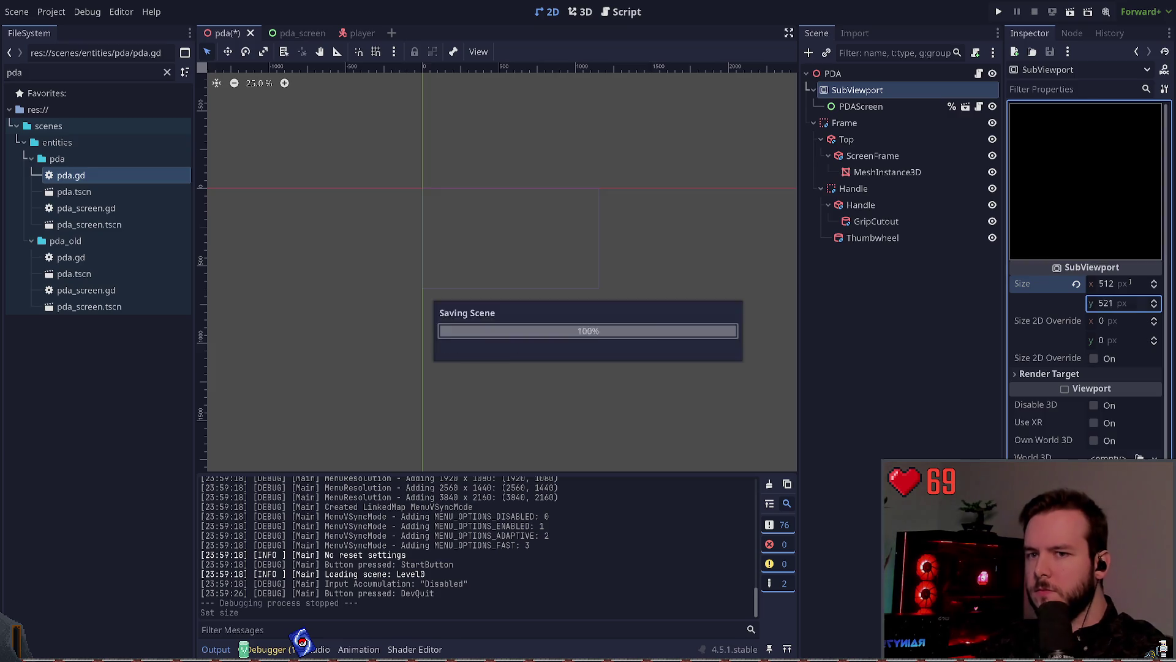
# - Correct the viewport height to 512, then switch to the player scene
pyautogui.press('BackSpace')
pyautogui.press('BackSpace')
pyautogui.write('12')
pyautogui.press('Return')
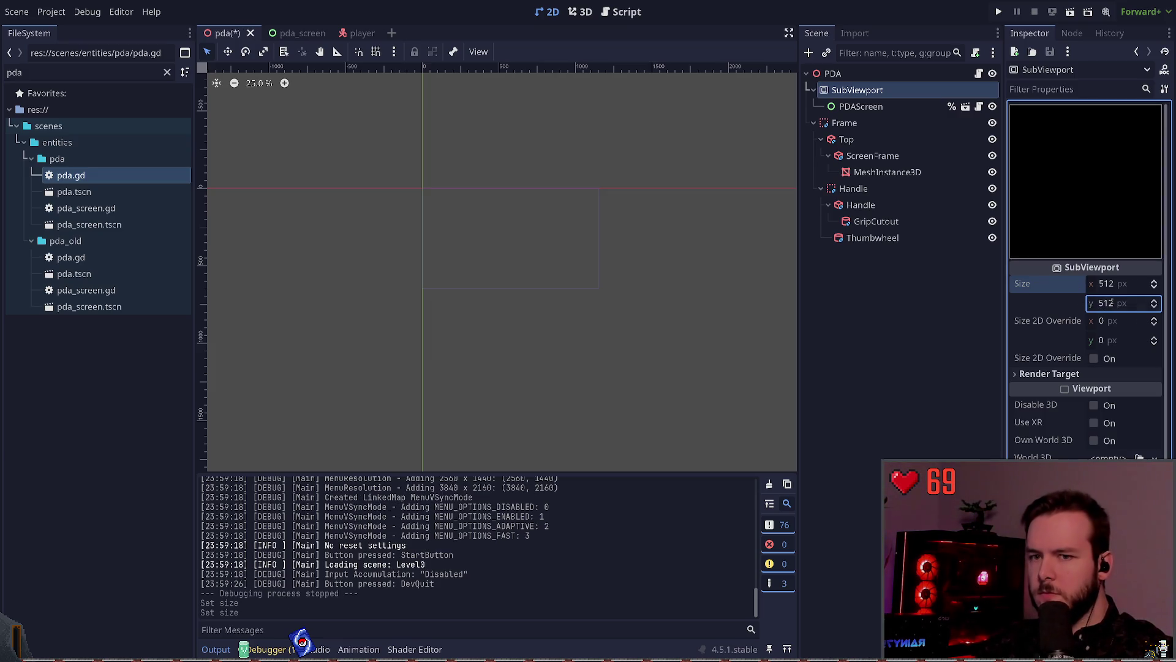
pyautogui.click(288, 33)
pyautogui.click(353, 33)
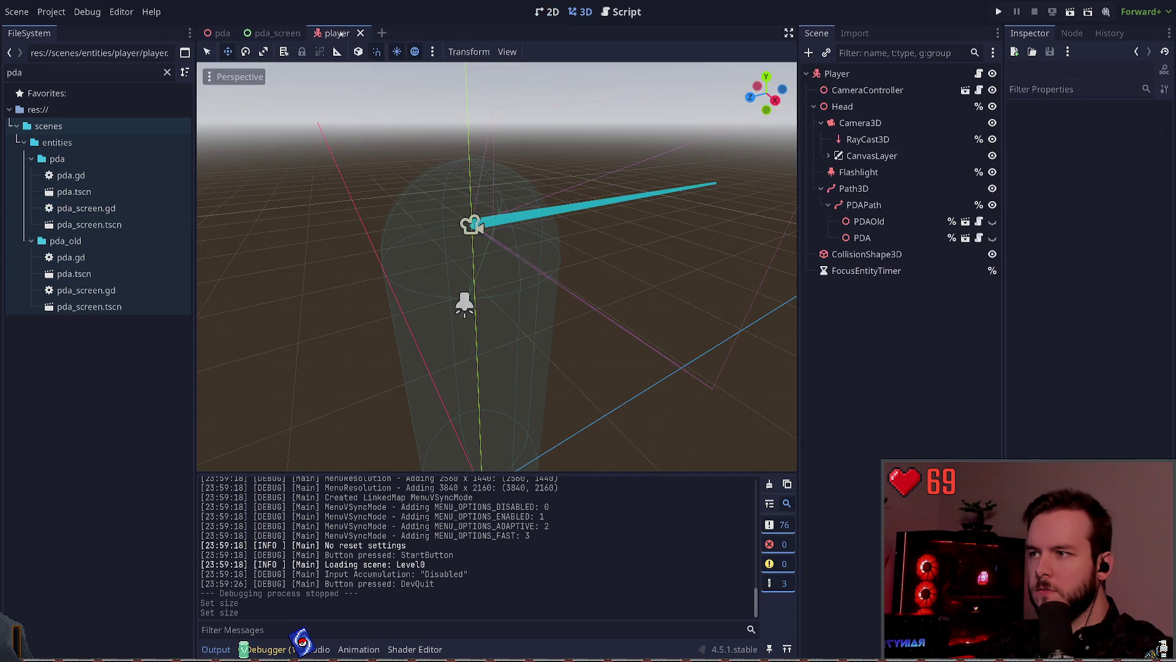
pyautogui.click(276, 33)
pyautogui.click(208, 35)
pyautogui.press('F5')
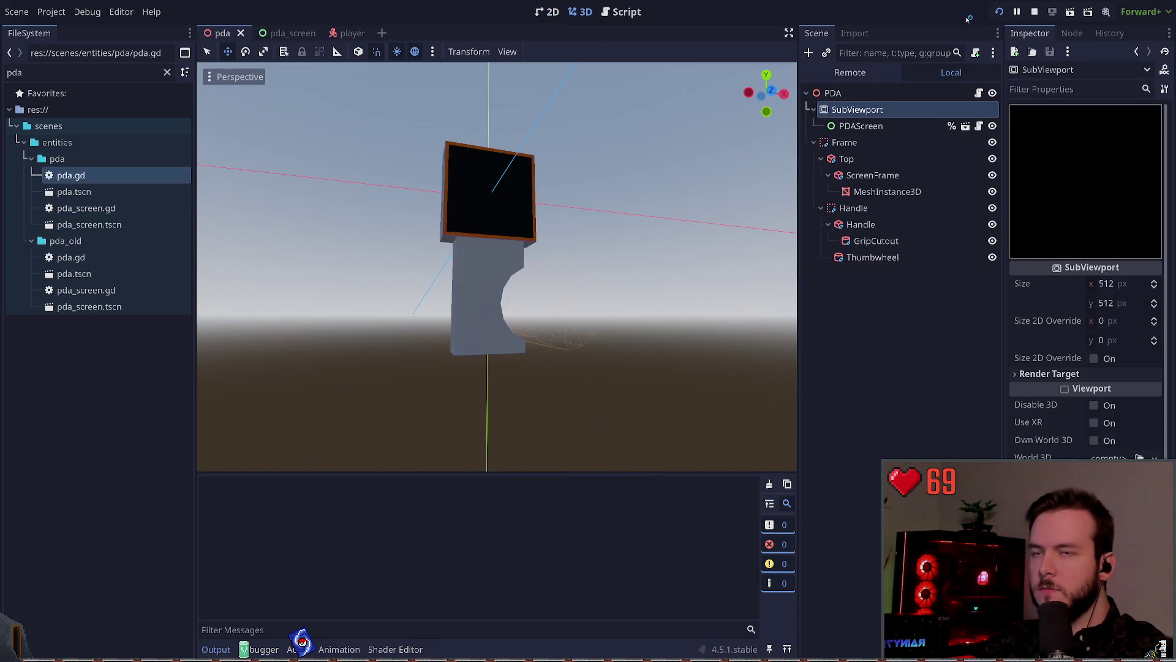
pyautogui.press('Return')
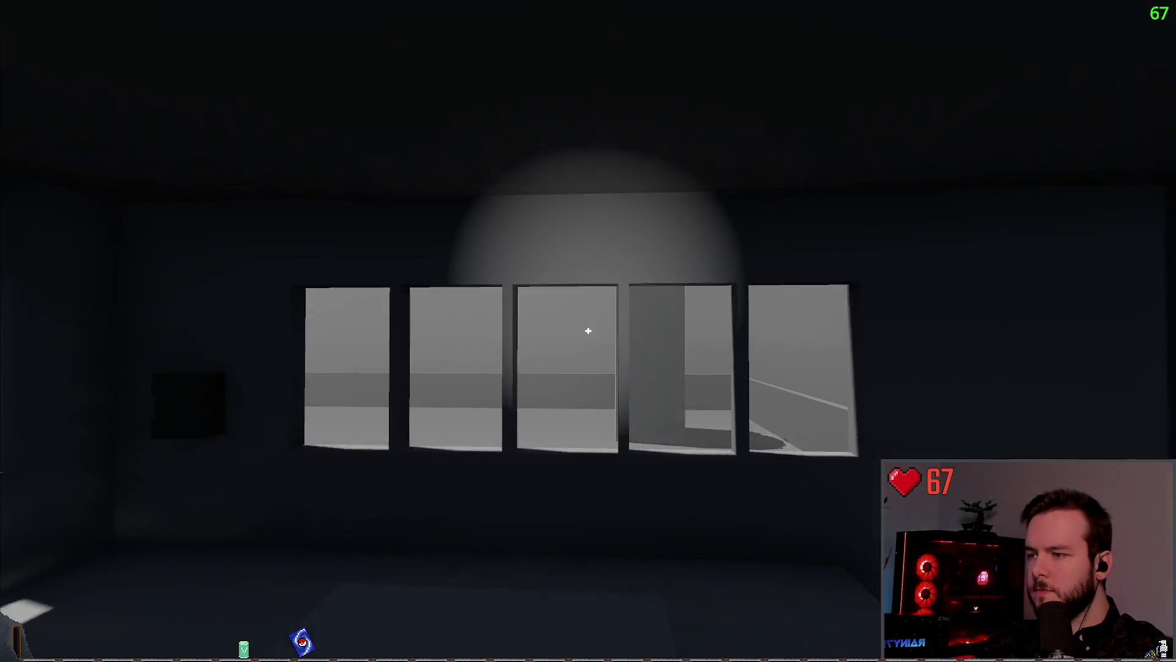
pyautogui.moveTo(588, 331)
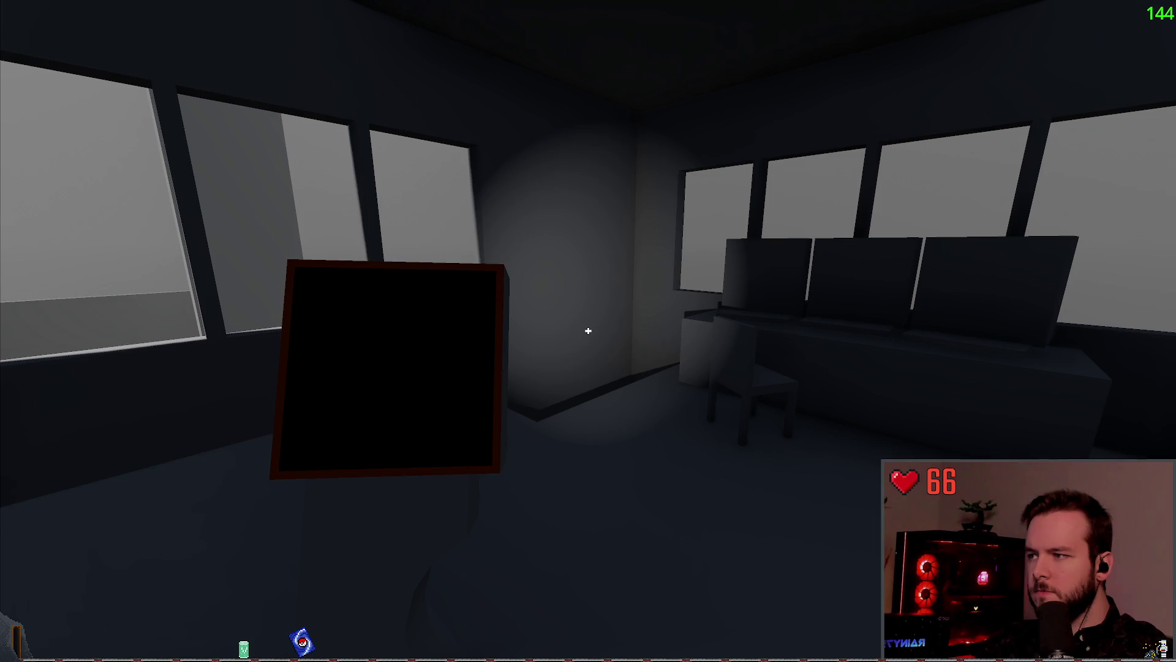
pyautogui.write('Rakish is cool')
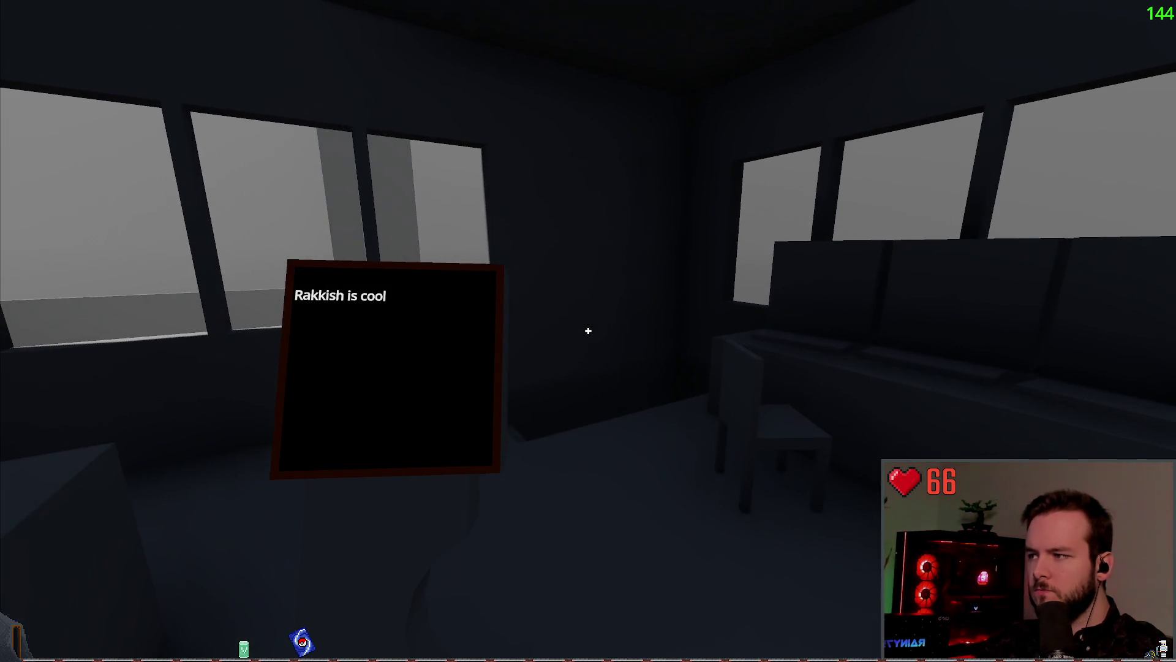
pyautogui.press('Escape')
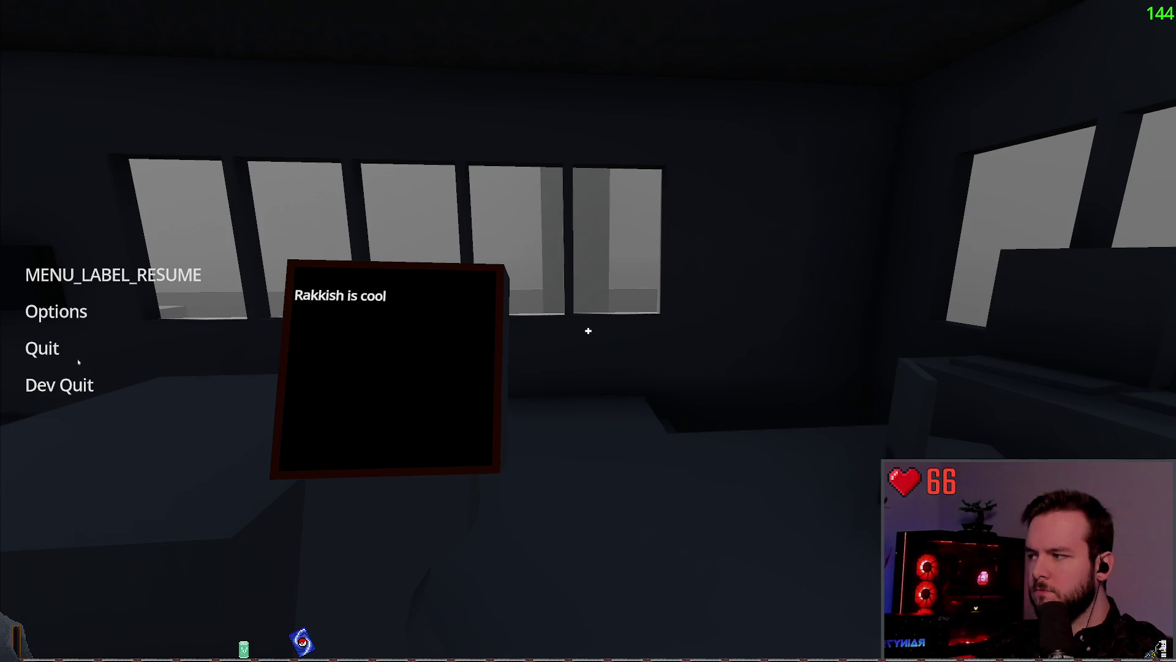
pyautogui.press('Return')
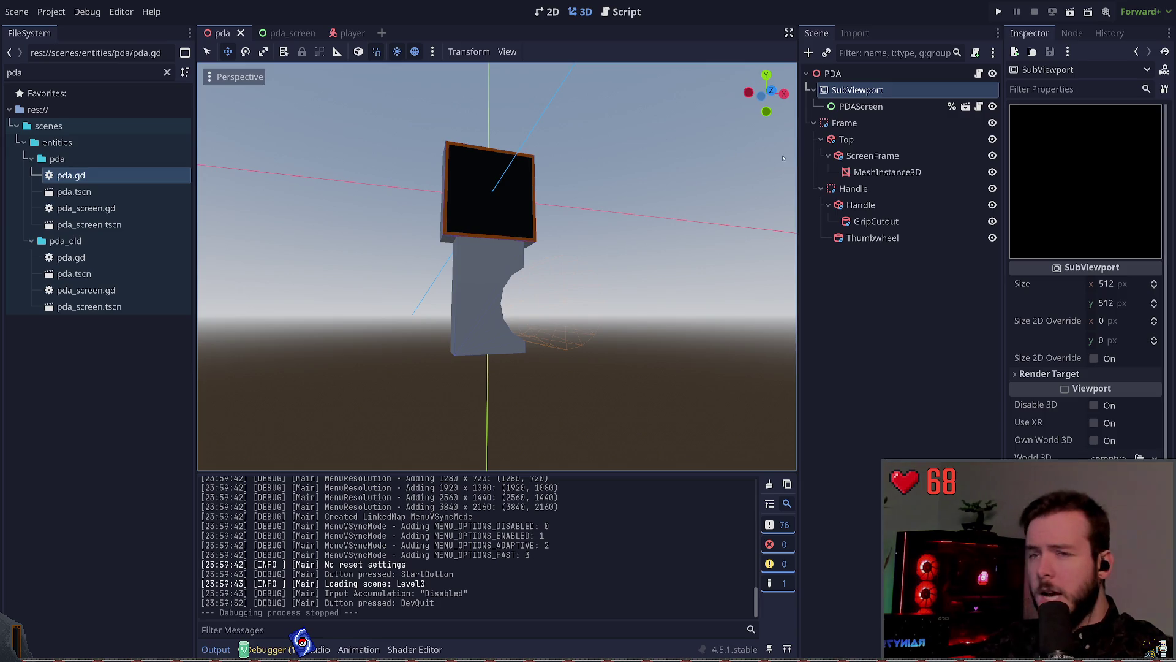
# - Check the pda_screen scene, then return to the pda scene's 3D view facing the PDA
pyautogui.click(864, 107)
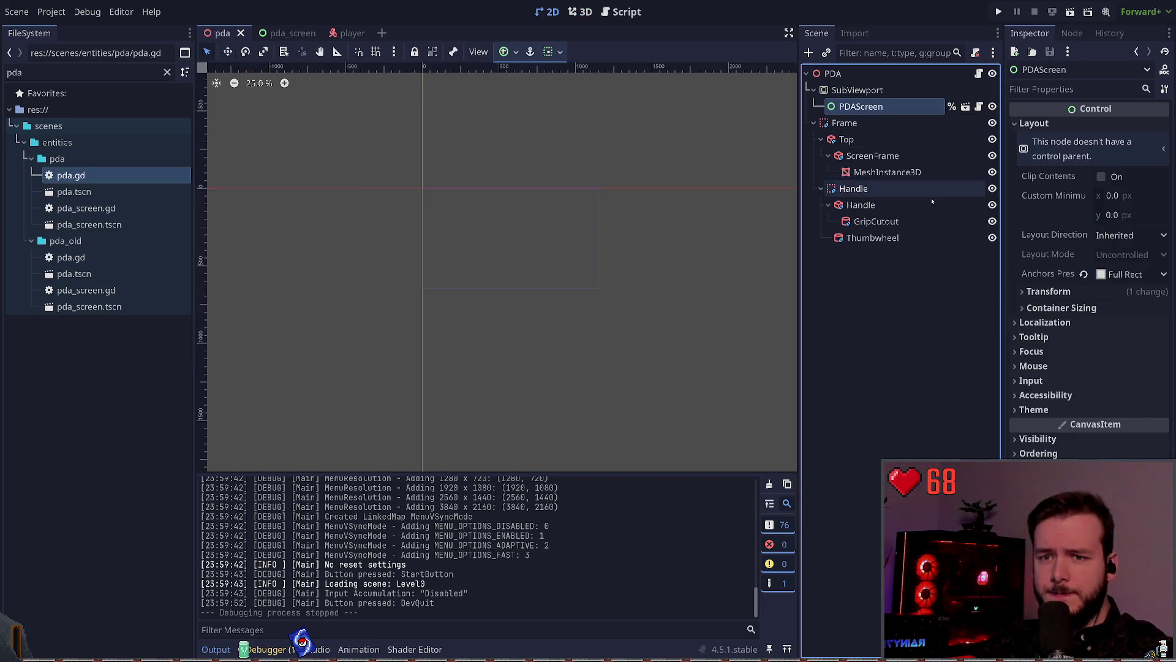
pyautogui.click(887, 271)
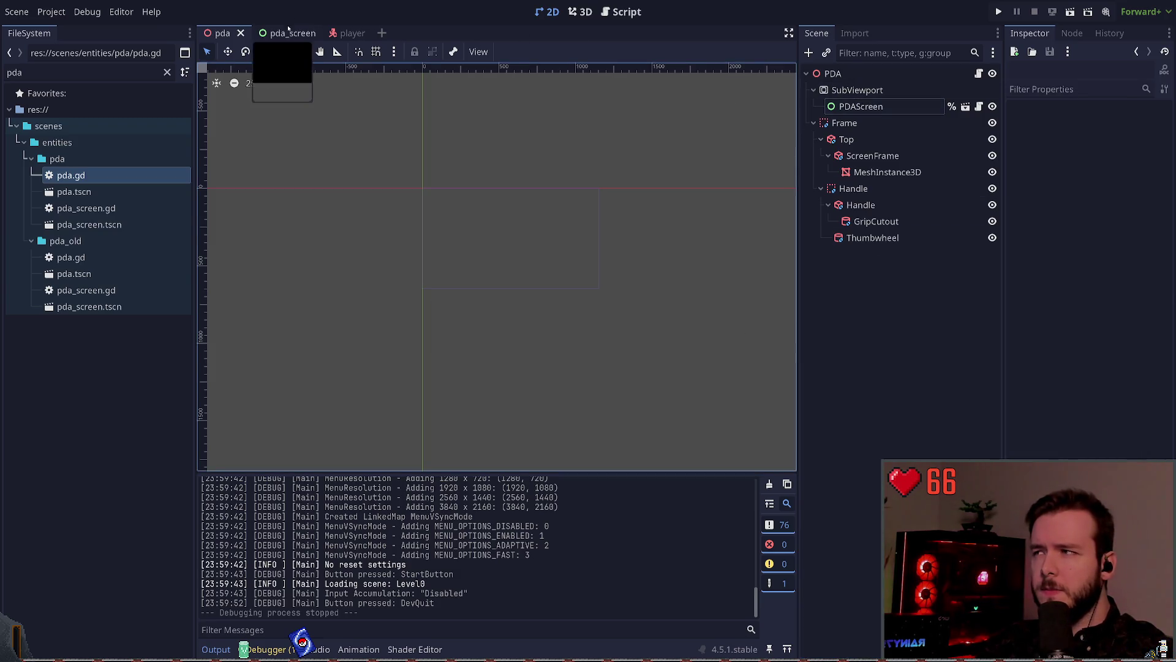
pyautogui.click(965, 106)
pyautogui.click(592, 17)
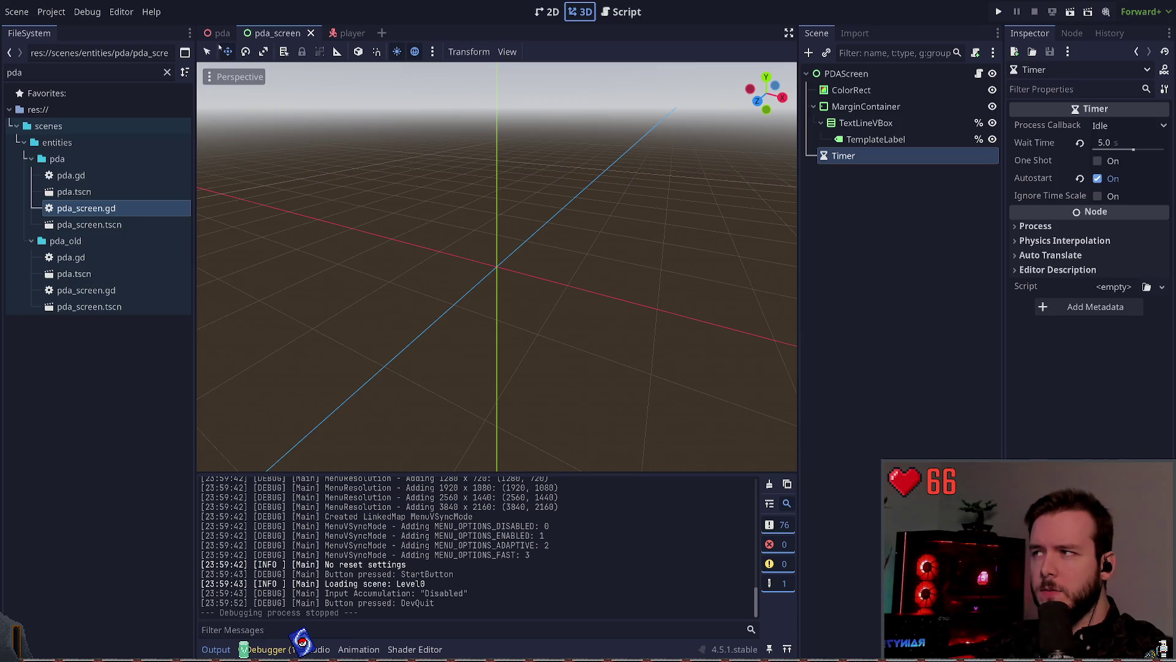
pyautogui.hotkey('ctrl', 'shift', 'Tab')
pyautogui.moveTo(501, 189); pyautogui.dragTo(604, 163)
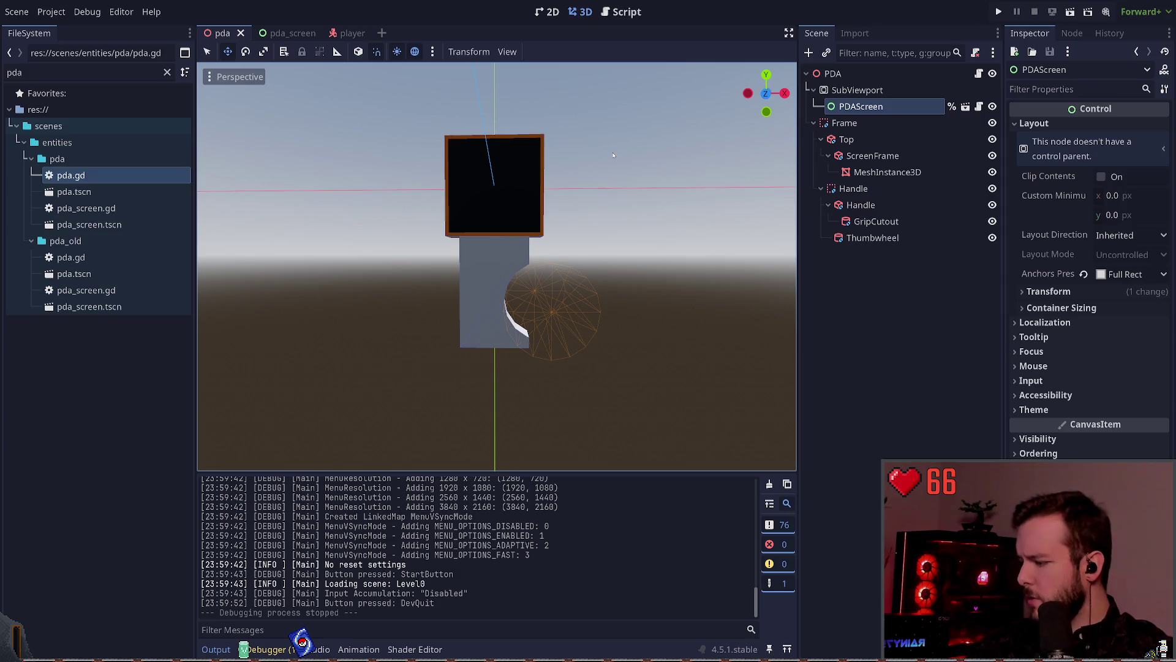
# - In the storyboard, draw a freehand stroke joining the top box to the handle and save
pyautogui.hotkey('alt', 'Tab')
pyautogui.scroll(6, 620, 283)
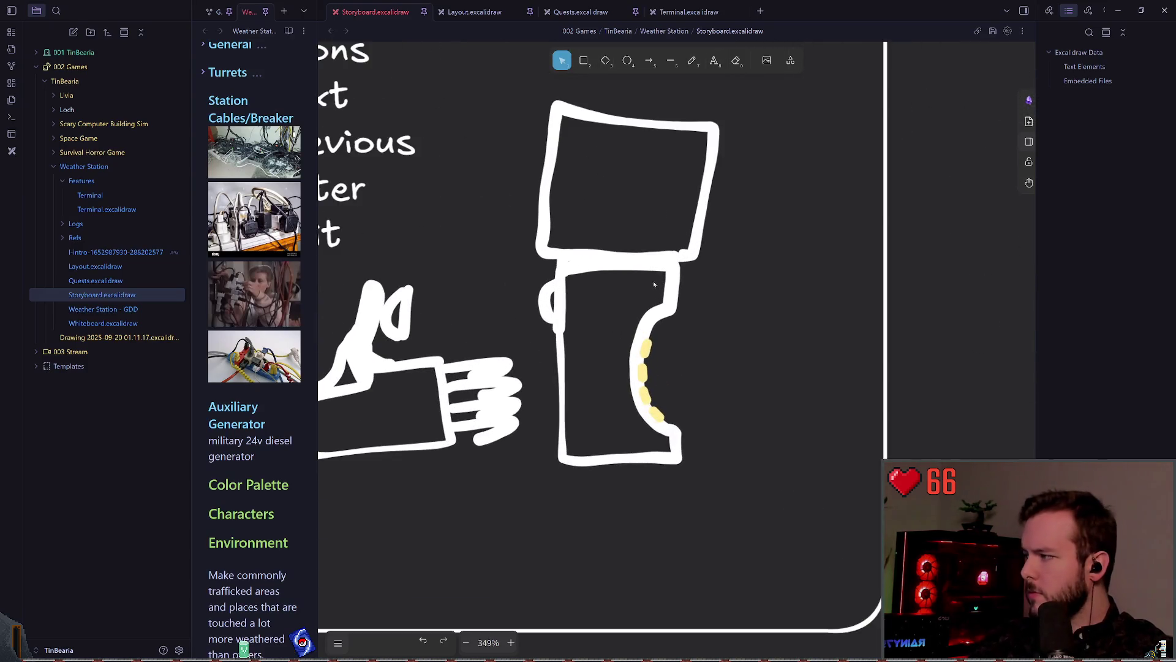
pyautogui.scroll(-1, 628, 262)
pyautogui.hscroll(-1, 628, 262)
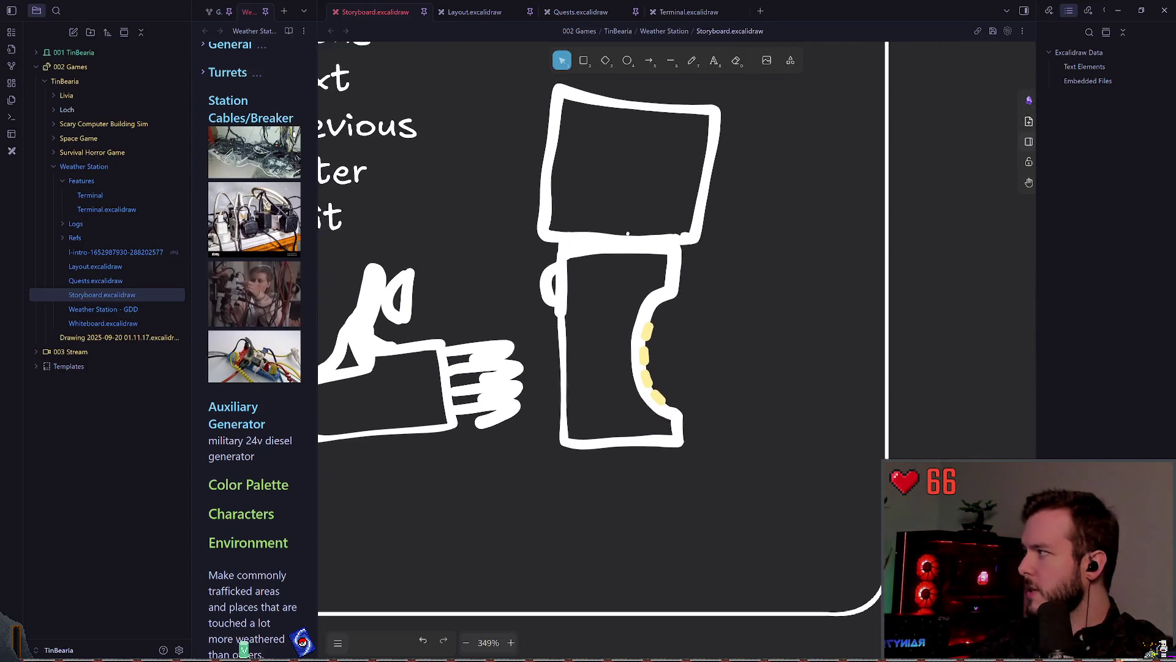
pyautogui.click(692, 60)
pyautogui.moveTo(551, 244); pyautogui.dragTo(688, 253)
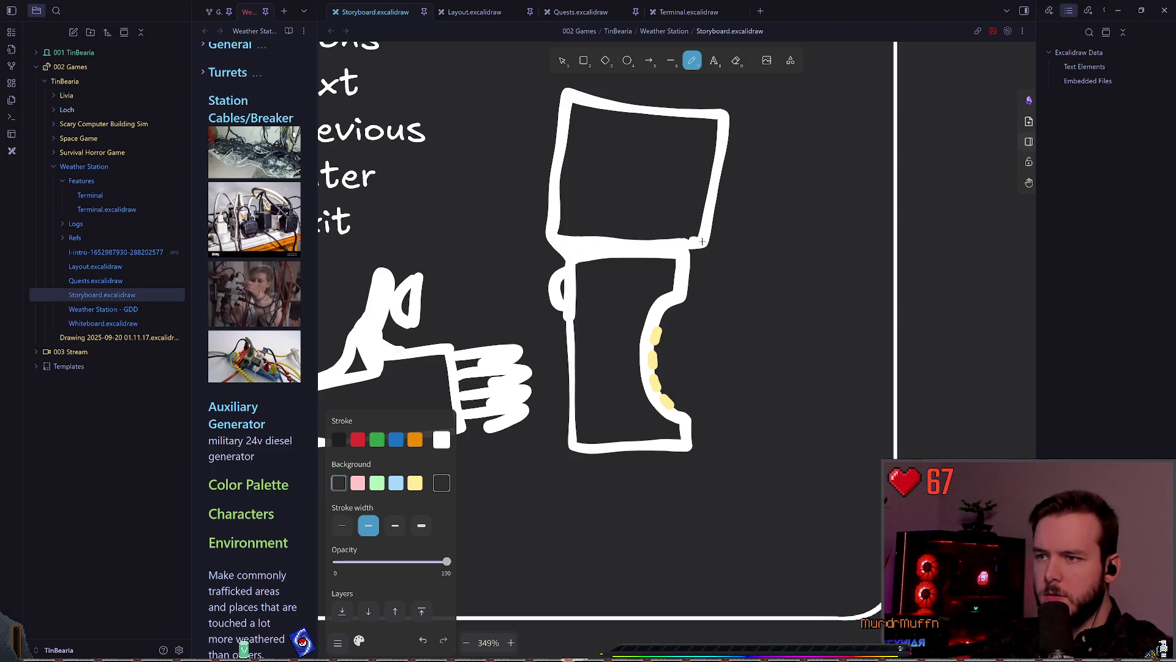
pyautogui.hotkey('ctrl', 's')
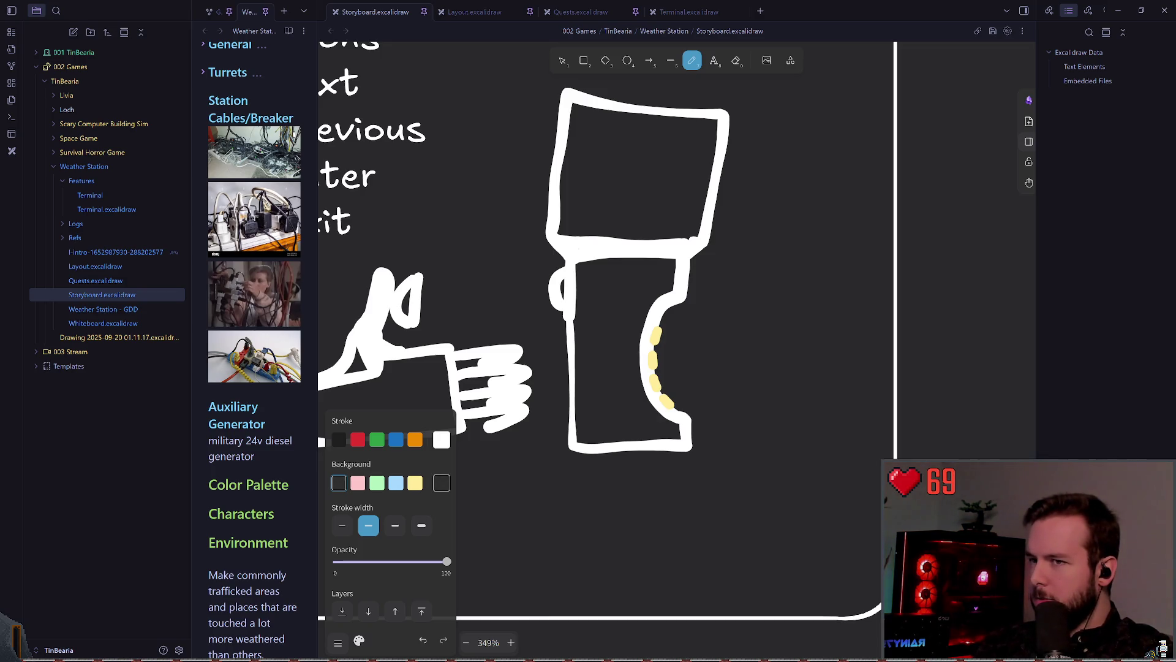
# - Glance at the PDA model in Godot by orbiting it, then return to the storyboard sketch
pyautogui.hotkey('alt', 'Tab')
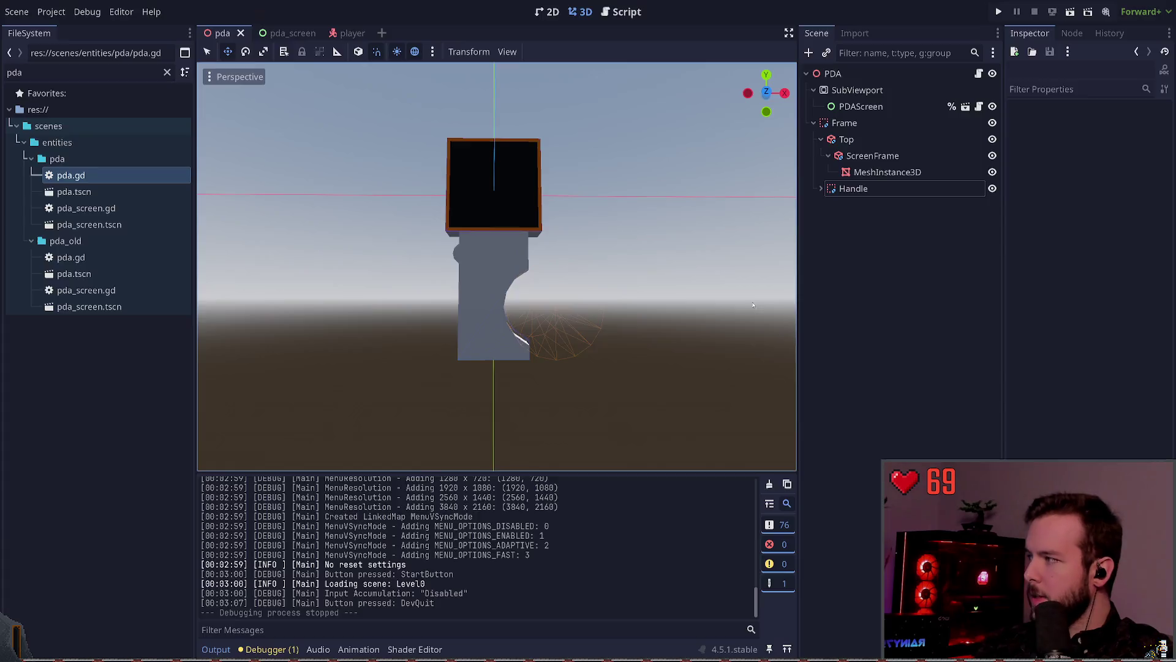
pyautogui.moveTo(708, 300)
pyautogui.mouseDown()
pyautogui.moveTo(723, 303)
pyautogui.moveTo(714, 314)
pyautogui.moveTo(680, 306)
pyautogui.mouseUp()
pyautogui.hotkey('alt', 'Tab')
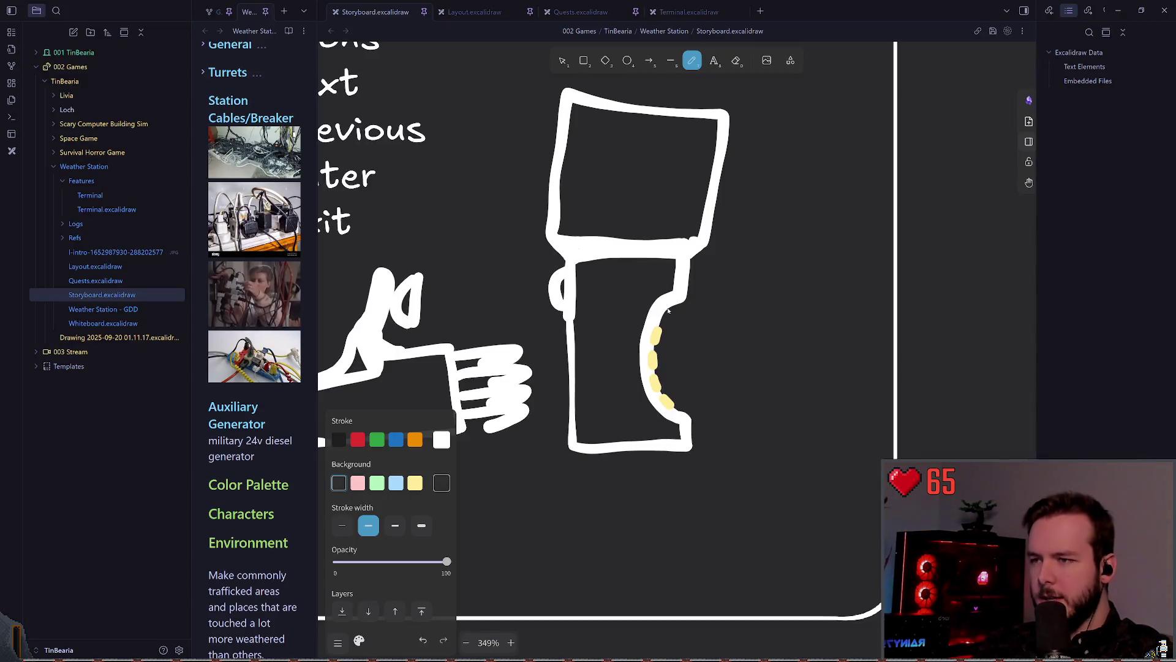
# - Sketch a wavy stroke beside the handle, undo it, and return to the Godot pda scene
pyautogui.scroll(-2, 668, 311)
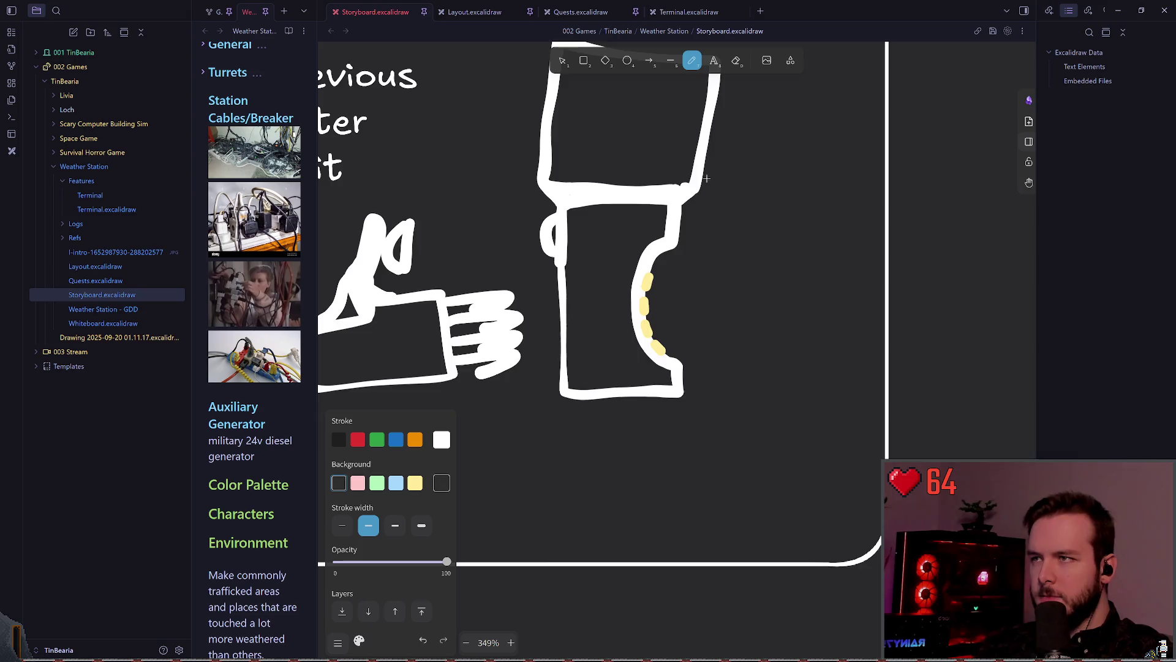
pyautogui.hscroll(2, 637, 245)
pyautogui.moveTo(637, 210)
pyautogui.mouseDown()
pyautogui.moveTo(614, 270)
pyautogui.moveTo(630, 317)
pyautogui.mouseUp()
pyautogui.hotkey('ctrl', 'z')
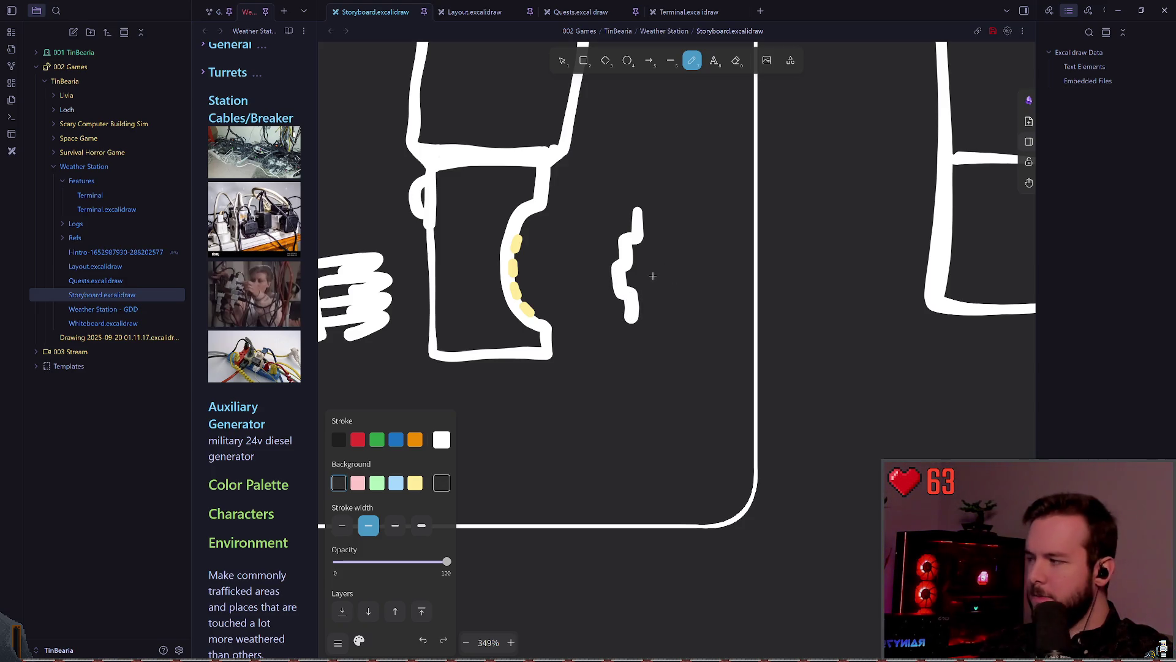
pyautogui.scroll(1, 652, 276)
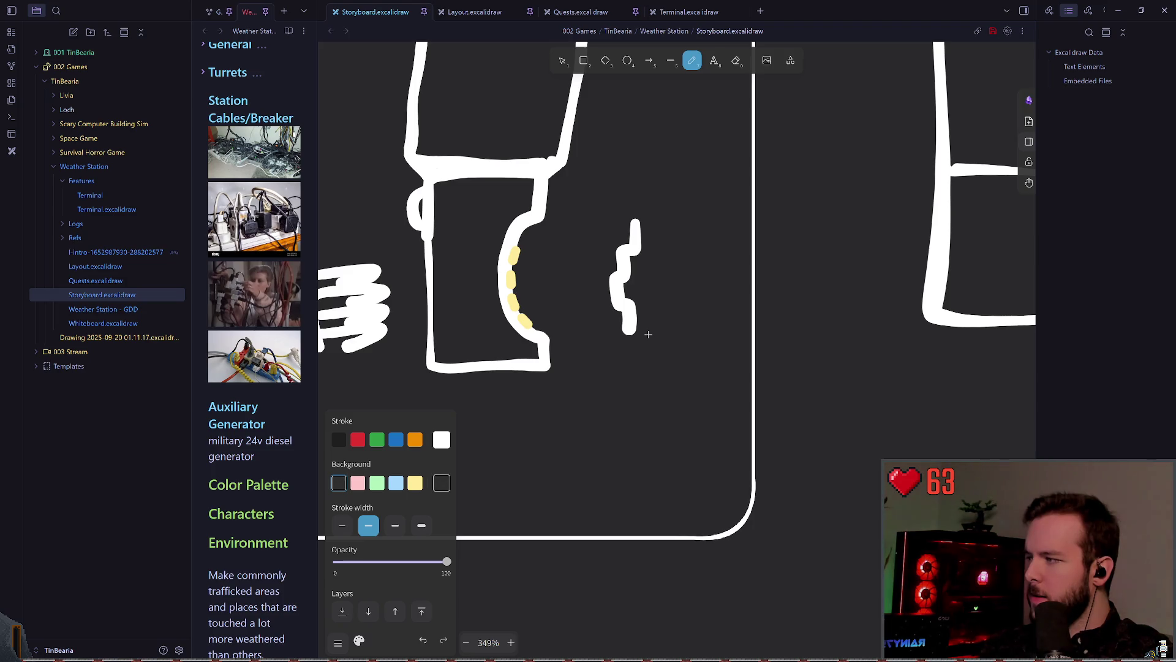
pyautogui.hotkey('ctrl', 'z')
pyautogui.hscroll(-1, 523, 264)
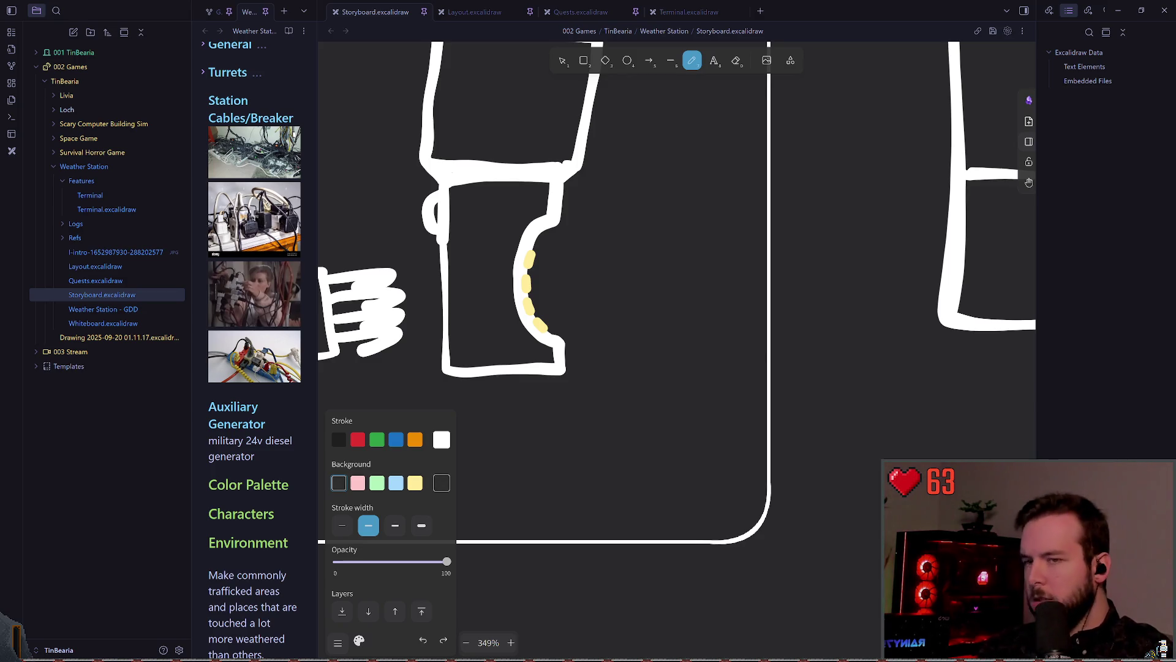
pyautogui.hotkey('alt', 'Tab')
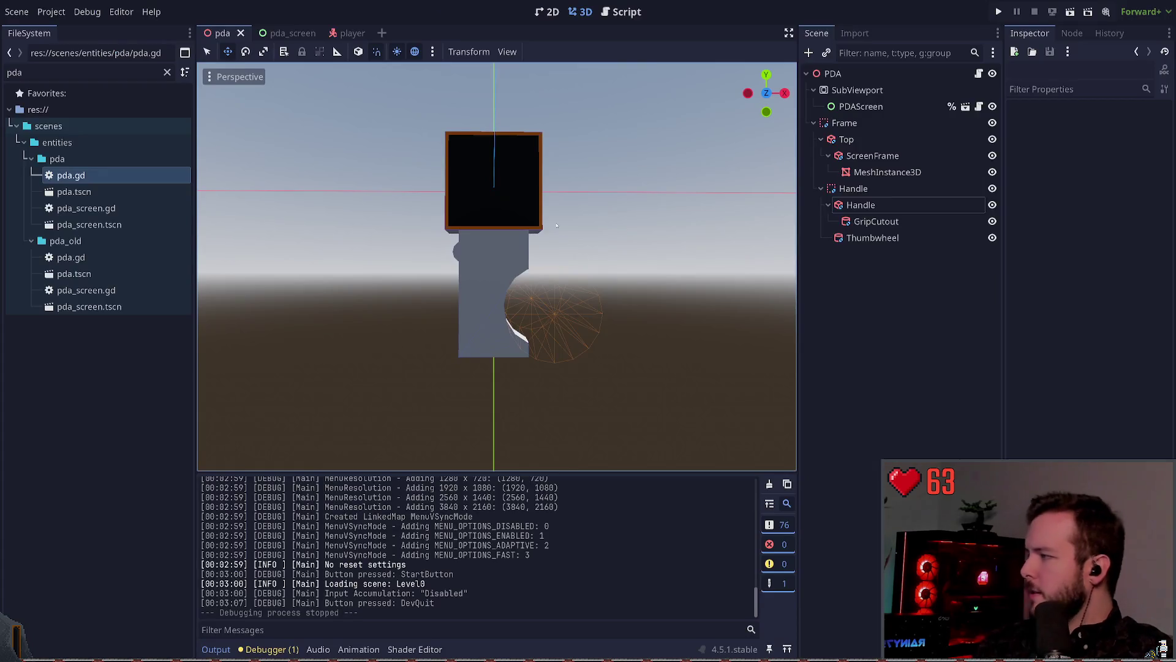
pyautogui.moveTo(686, 251)
pyautogui.mouseDown()
pyautogui.moveTo(582, 246)
pyautogui.moveTo(688, 237)
pyautogui.moveTo(662, 245)
pyautogui.mouseUp()
pyautogui.click(517, 295)
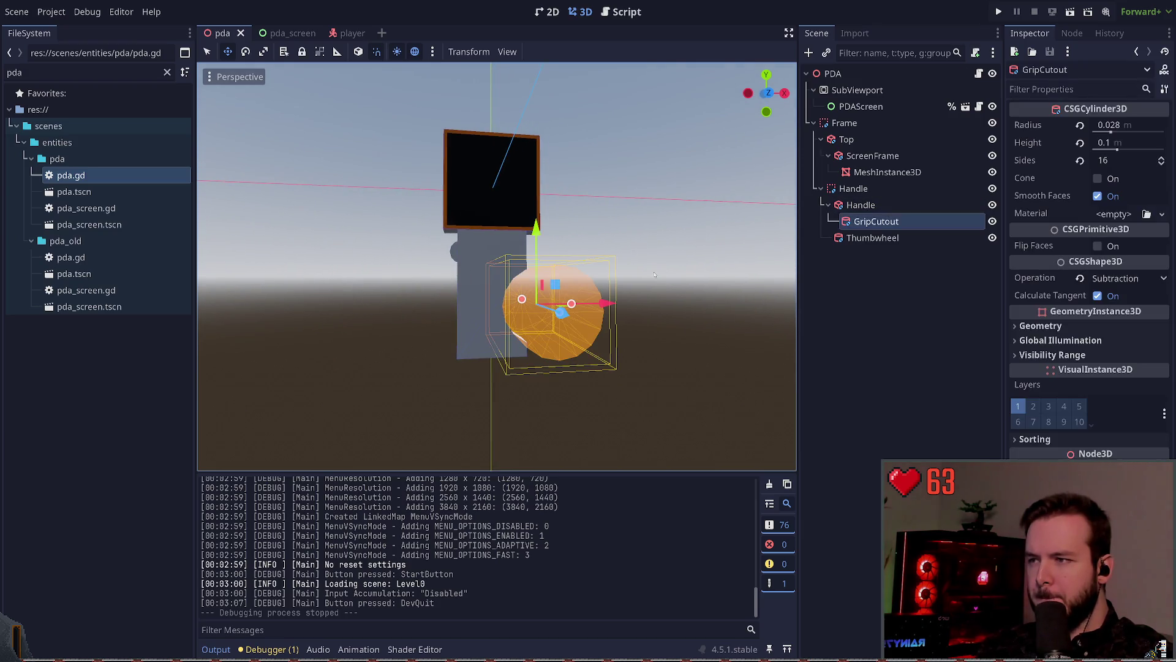
pyautogui.click(555, 233)
pyautogui.click(449, 252)
pyautogui.hotkey('ctrl', 's')
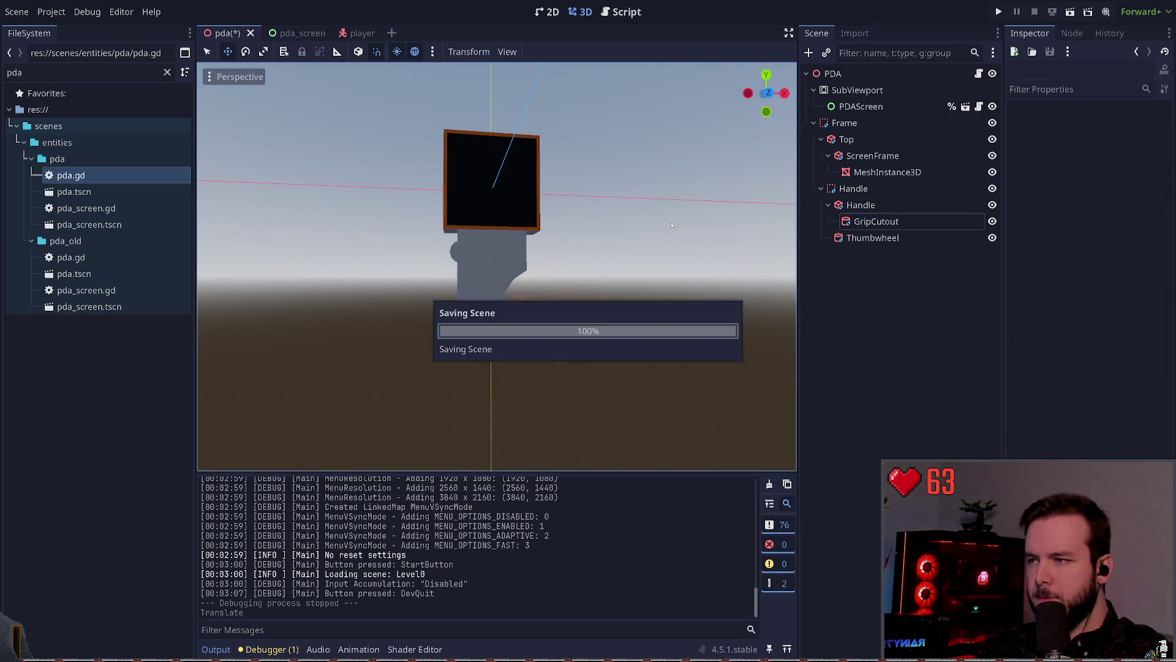
pyautogui.hotkey('ctrl', 'z')
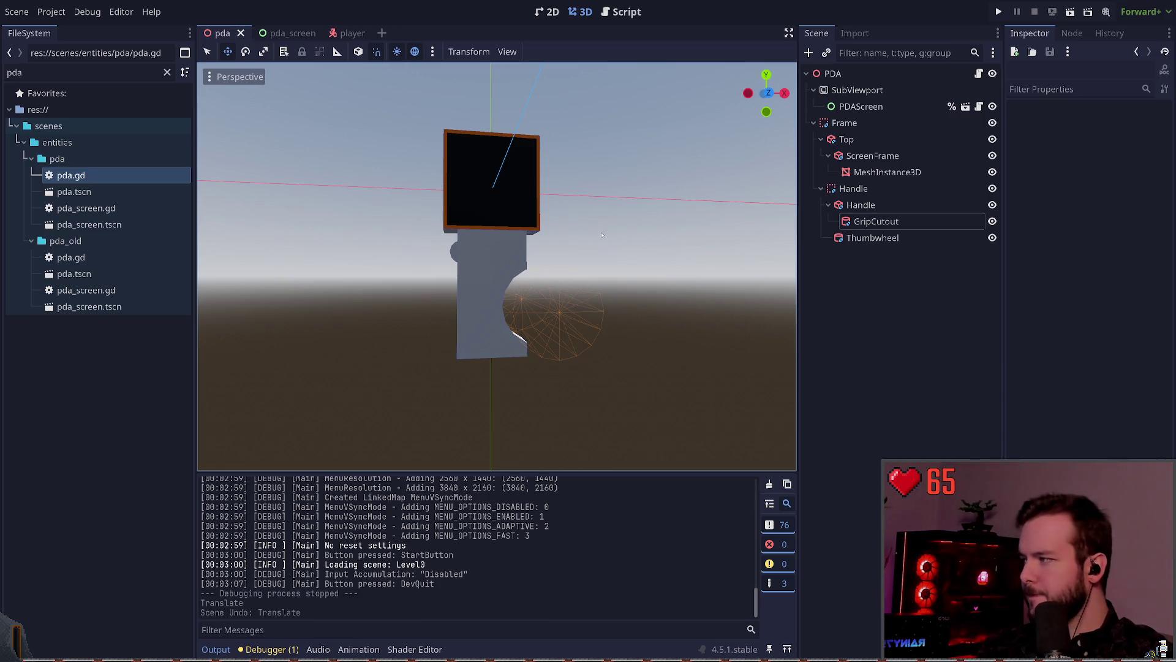
pyautogui.moveTo(601, 234); pyautogui.dragTo(595, 220)
pyautogui.click(554, 313)
pyautogui.click(490, 294)
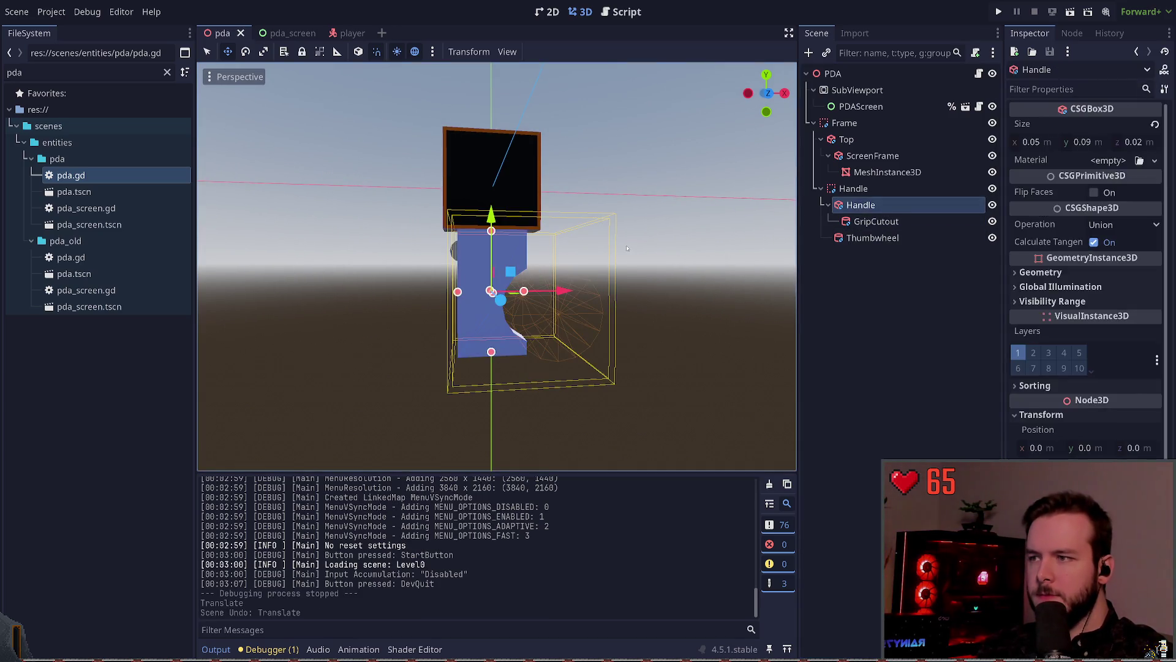
# - Select the grip cutout and set its radius to 0.03, after trying 0.02
pyautogui.click(605, 262)
pyautogui.moveTo(605, 262)
pyautogui.mouseDown()
pyautogui.moveTo(705, 264)
pyautogui.moveTo(593, 258)
pyautogui.mouseUp()
pyautogui.moveTo(550, 290)
pyautogui.mouseDown()
pyautogui.moveTo(539, 264)
pyautogui.moveTo(607, 278)
pyautogui.moveTo(523, 270)
pyautogui.moveTo(586, 280)
pyautogui.moveTo(555, 298)
pyautogui.mouseUp()
pyautogui.click(555, 297)
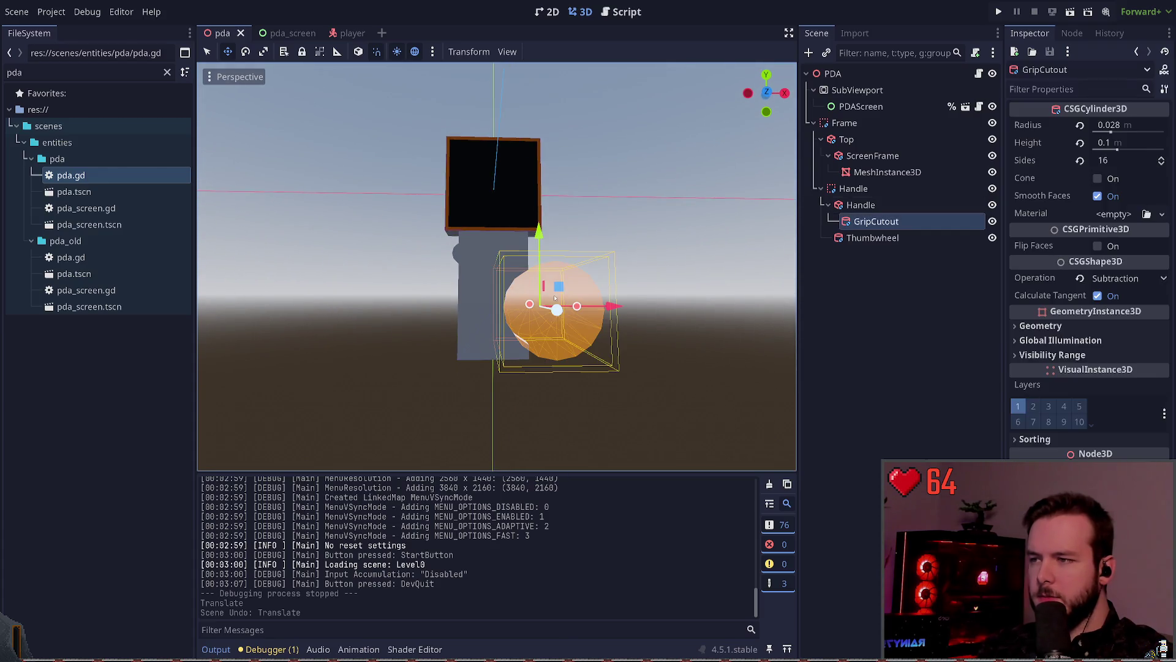
pyautogui.click(1145, 127)
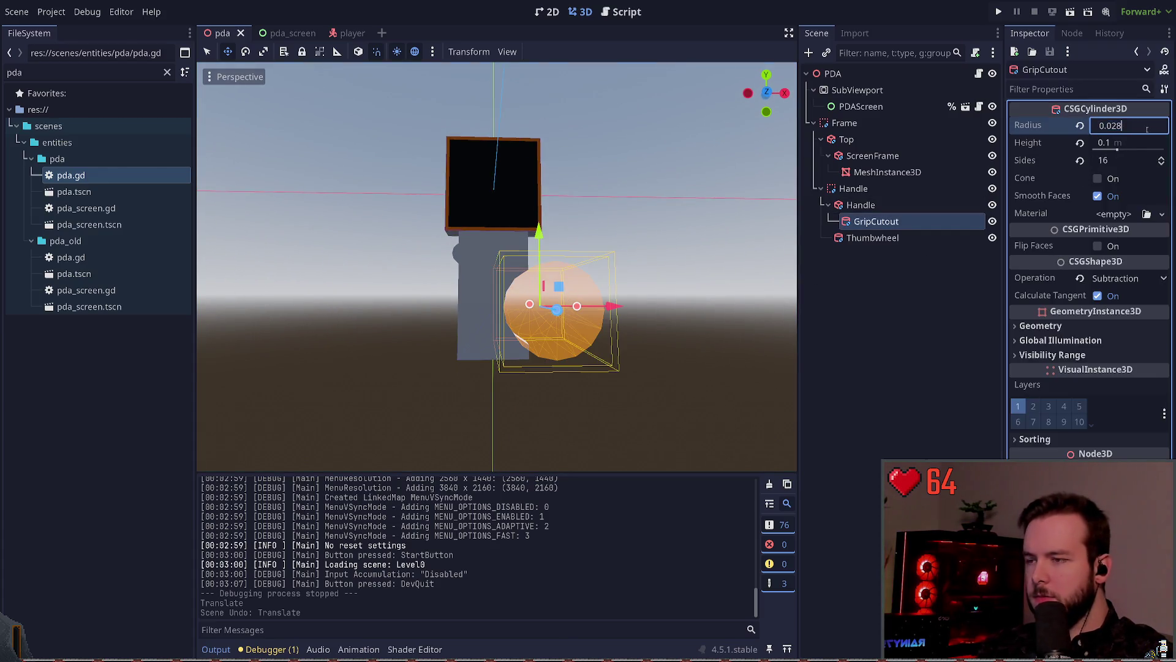
pyautogui.write('0.02')
pyautogui.press('Return')
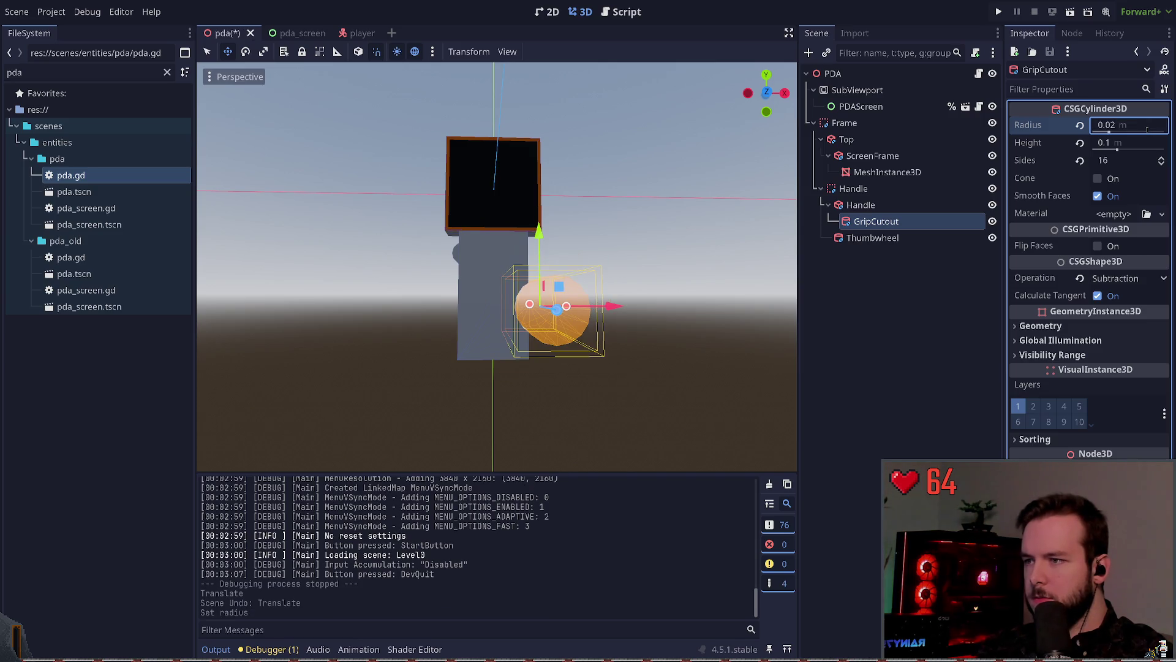
pyautogui.hotkey('ctrl', 'z')
pyautogui.click(1147, 127)
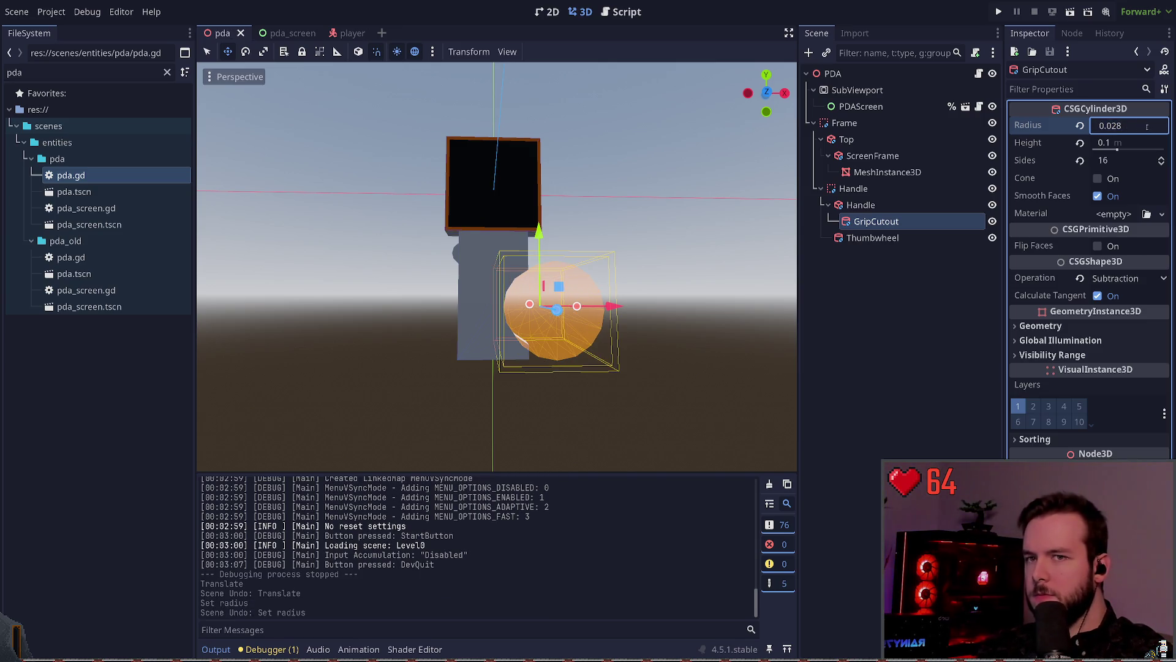
pyautogui.write('0.03')
pyautogui.press('Return')
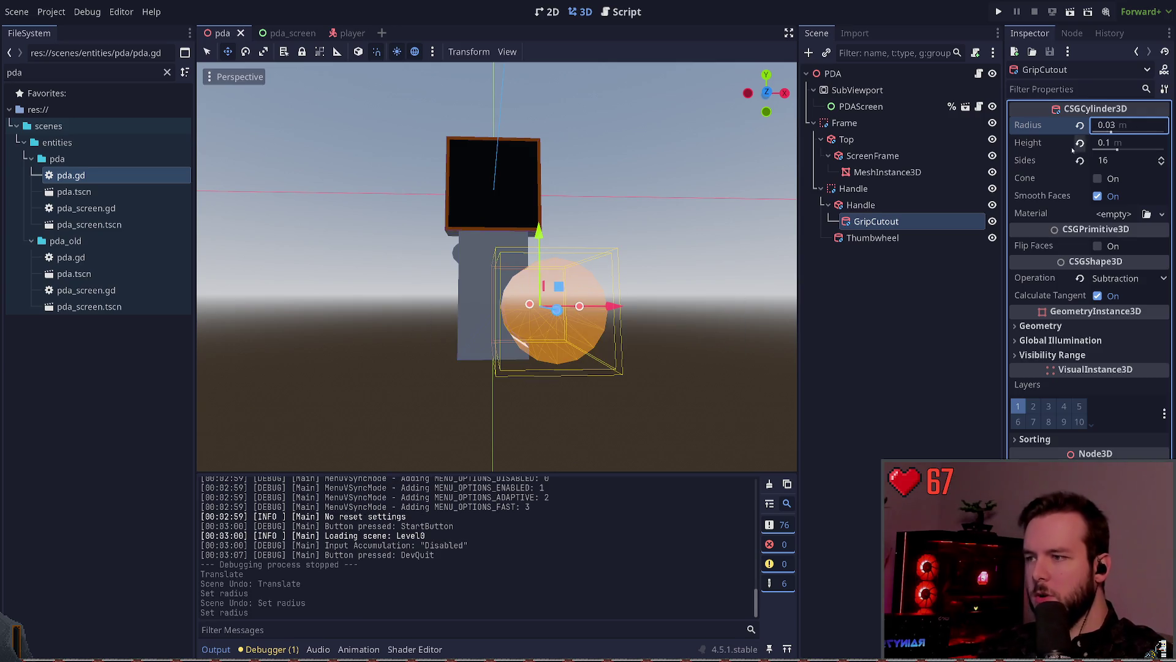
# - Move the grip cutout sideways and vertically so it notches the handle, then save
pyautogui.moveTo(617, 305)
pyautogui.mouseDown()
pyautogui.moveTo(629, 303)
pyautogui.moveTo(622, 274)
pyautogui.mouseUp()
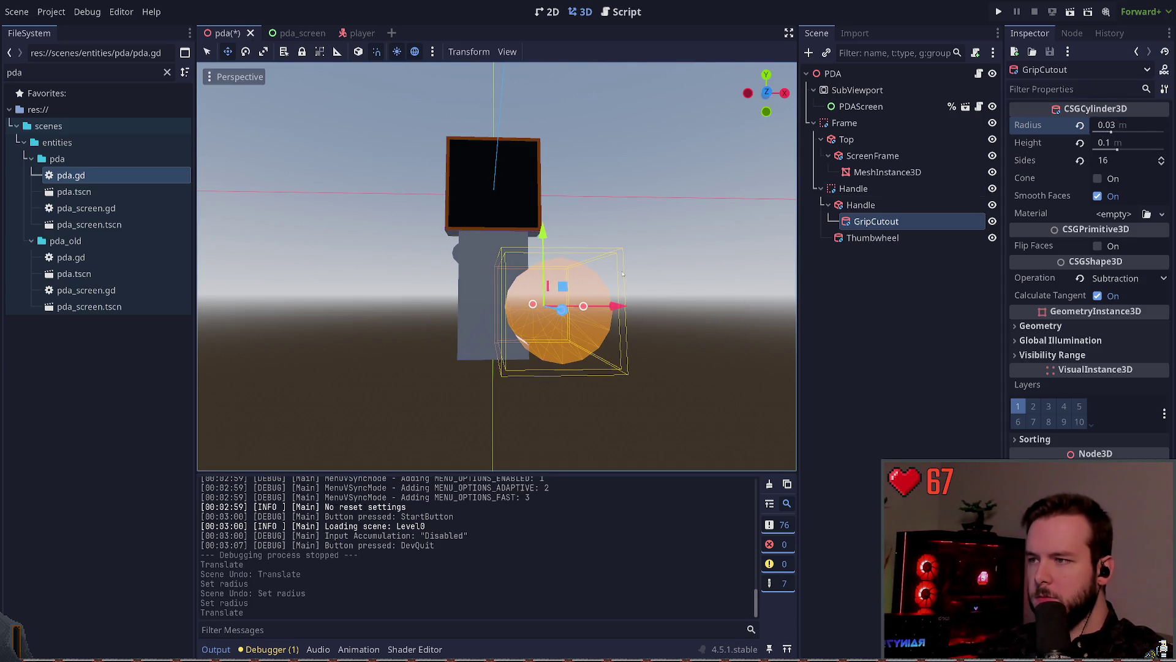
pyautogui.moveTo(543, 232); pyautogui.dragTo(543, 245)
pyautogui.click(706, 259)
pyautogui.hotkey('ctrl', 's')
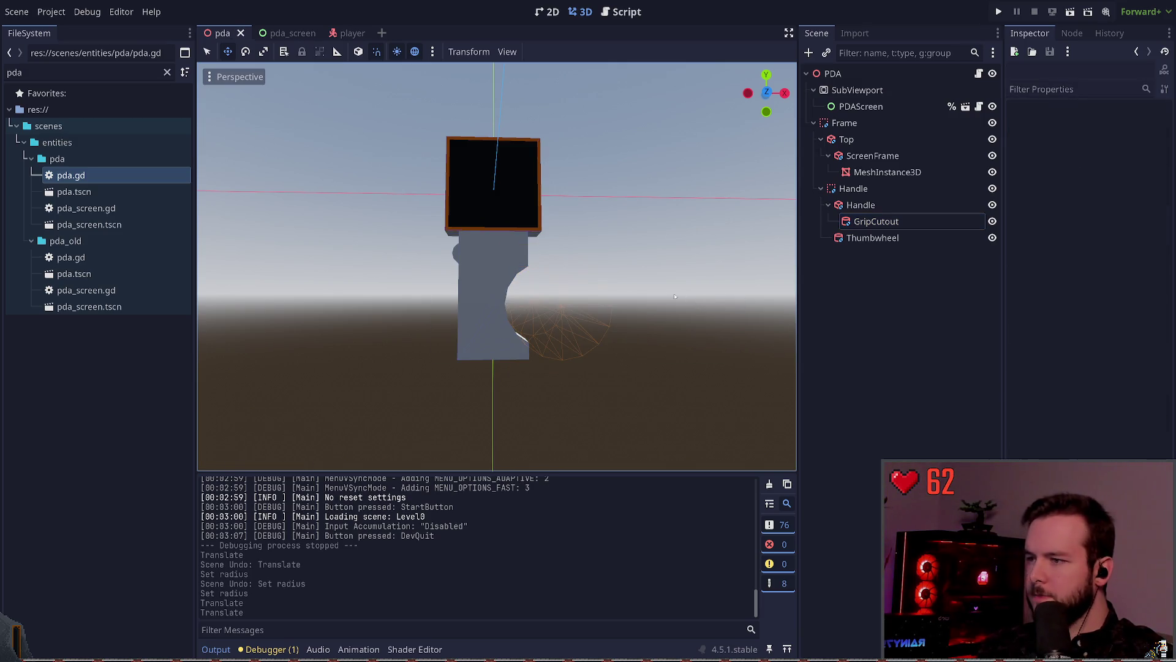
pyautogui.click(563, 288)
# - Lower the grip cutout slightly along the handle and view the PDA at an angle
pyautogui.click(641, 234)
pyautogui.hotkey('ctrl', 's')
pyautogui.click(557, 254)
pyautogui.moveTo(544, 257); pyautogui.dragTo(544, 262)
pyautogui.click(613, 221)
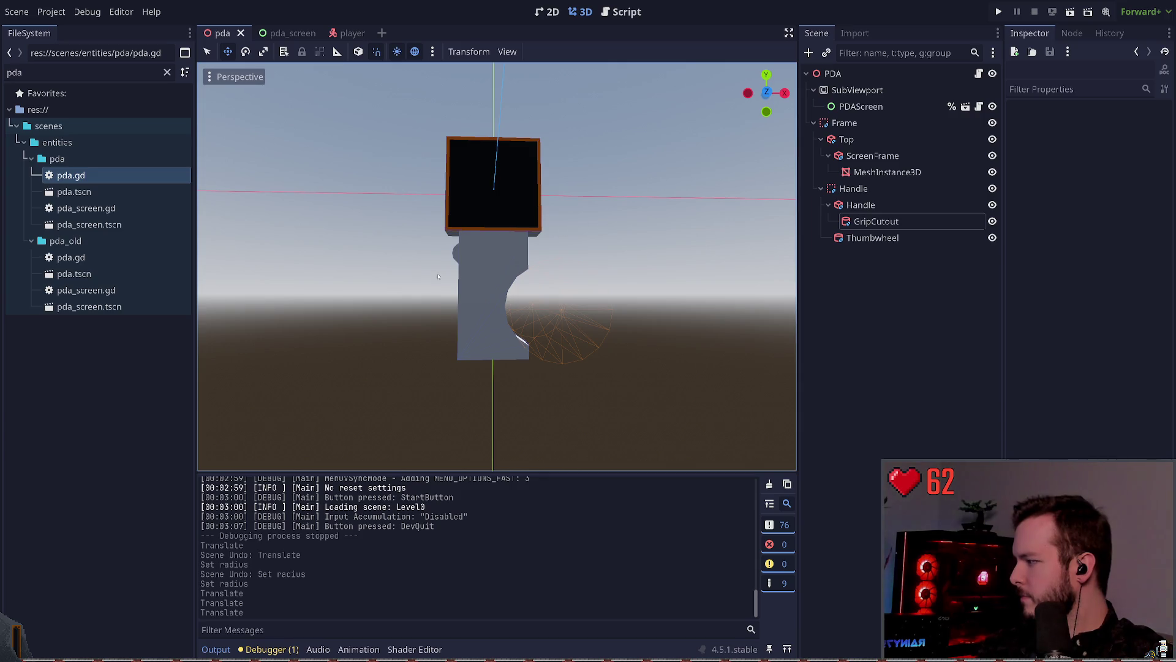
pyautogui.moveTo(518, 283); pyautogui.dragTo(729, 273)
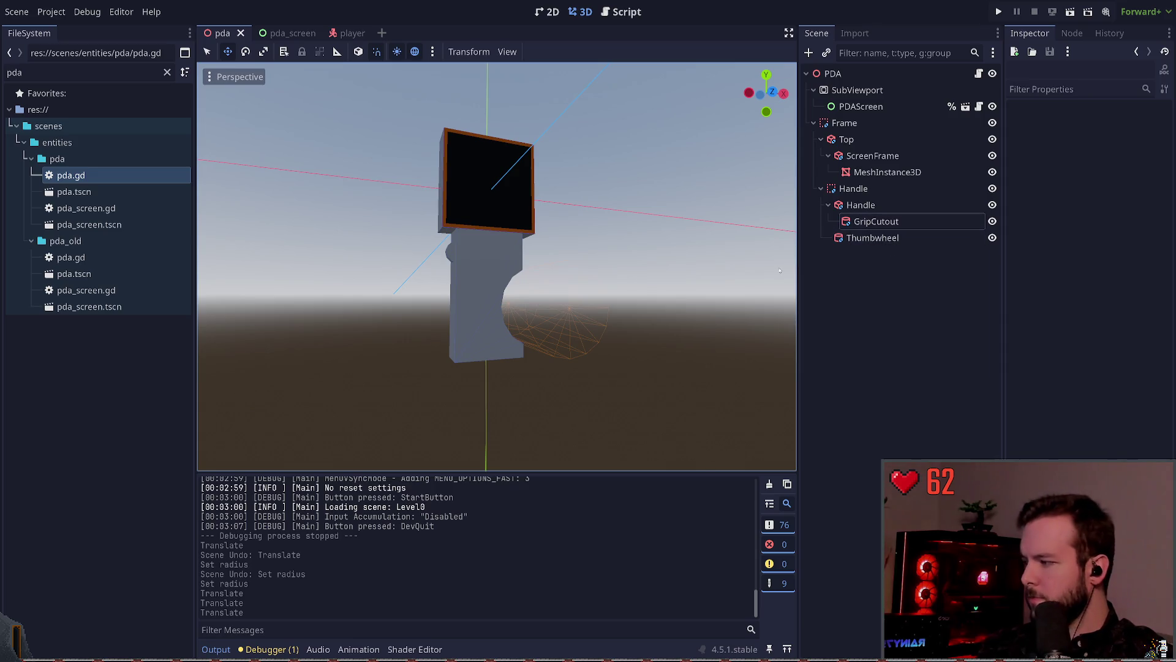
# - Review the Thumbwheel, Top, ScreenFrame, Frame and Handle nodes in the Scene tree
pyautogui.click(828, 205)
pyautogui.click(872, 221)
pyautogui.click(864, 250)
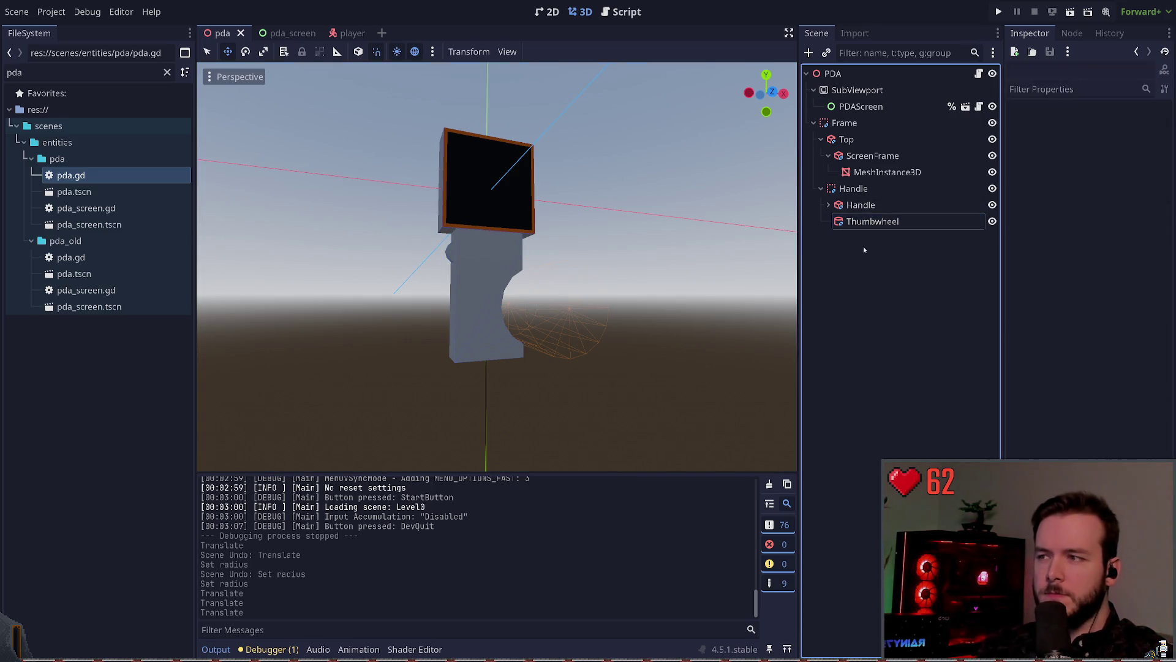
pyautogui.click(864, 140)
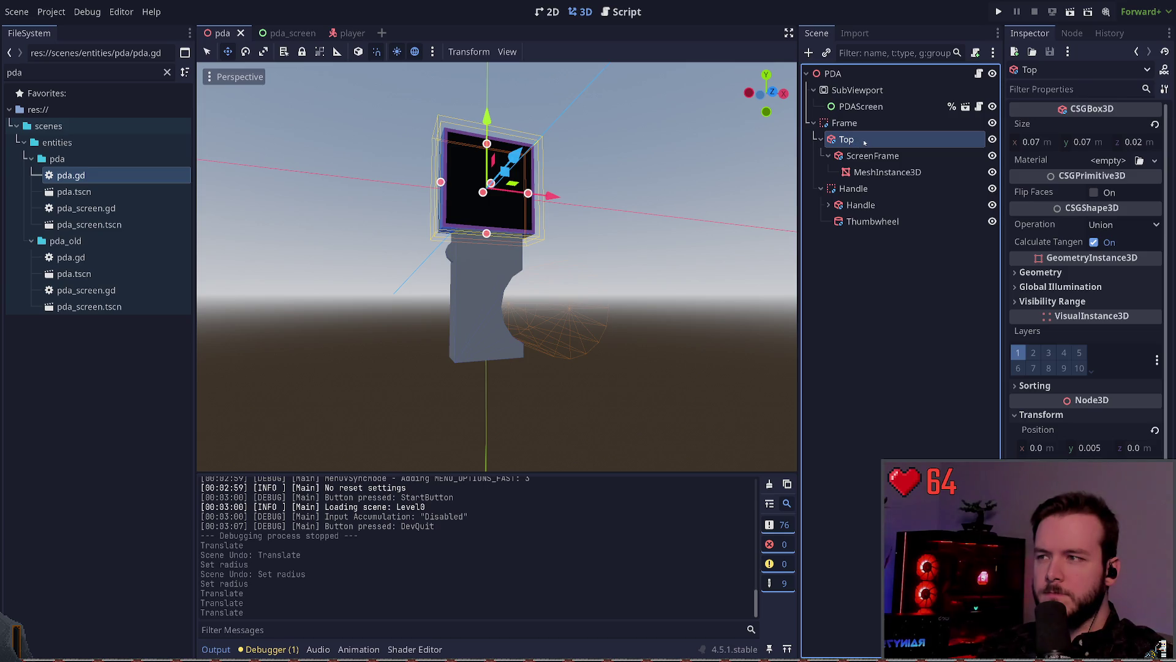
pyautogui.click(869, 156)
pyautogui.click(864, 140)
pyautogui.click(870, 124)
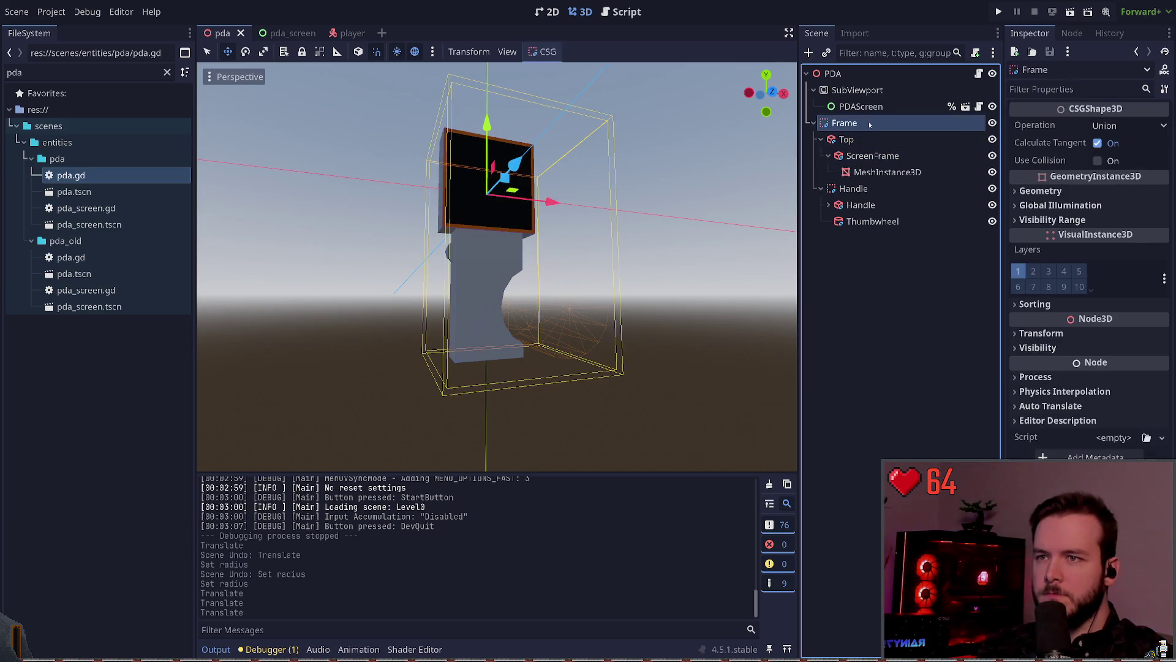
pyautogui.click(867, 141)
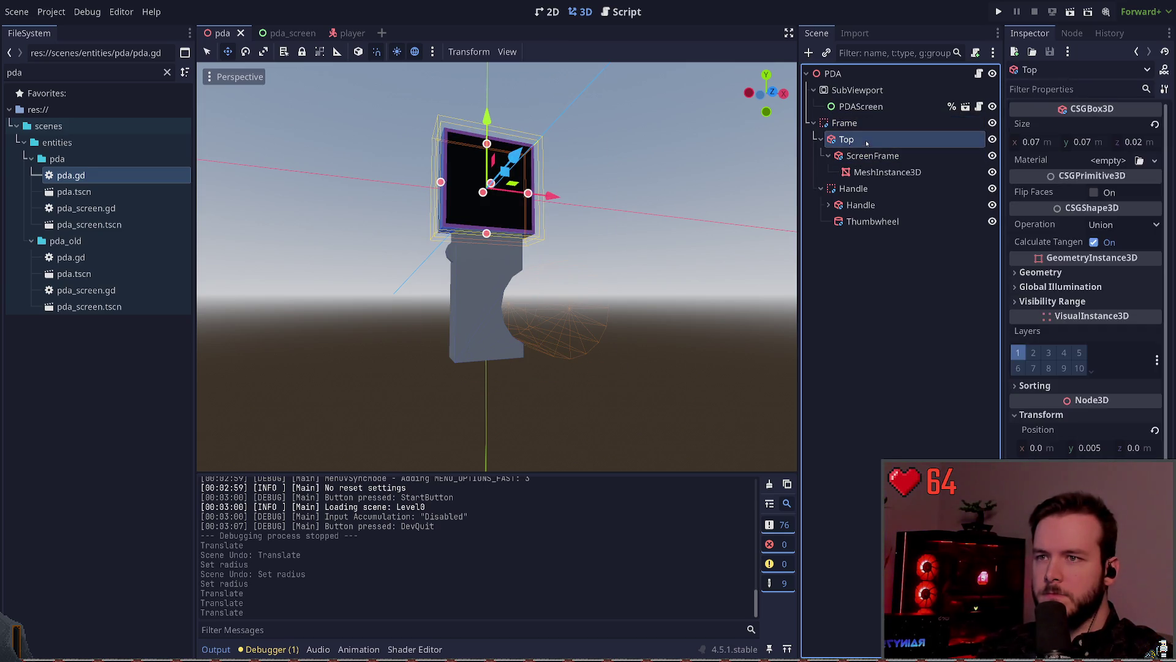
pyautogui.click(821, 141)
pyautogui.click(821, 141)
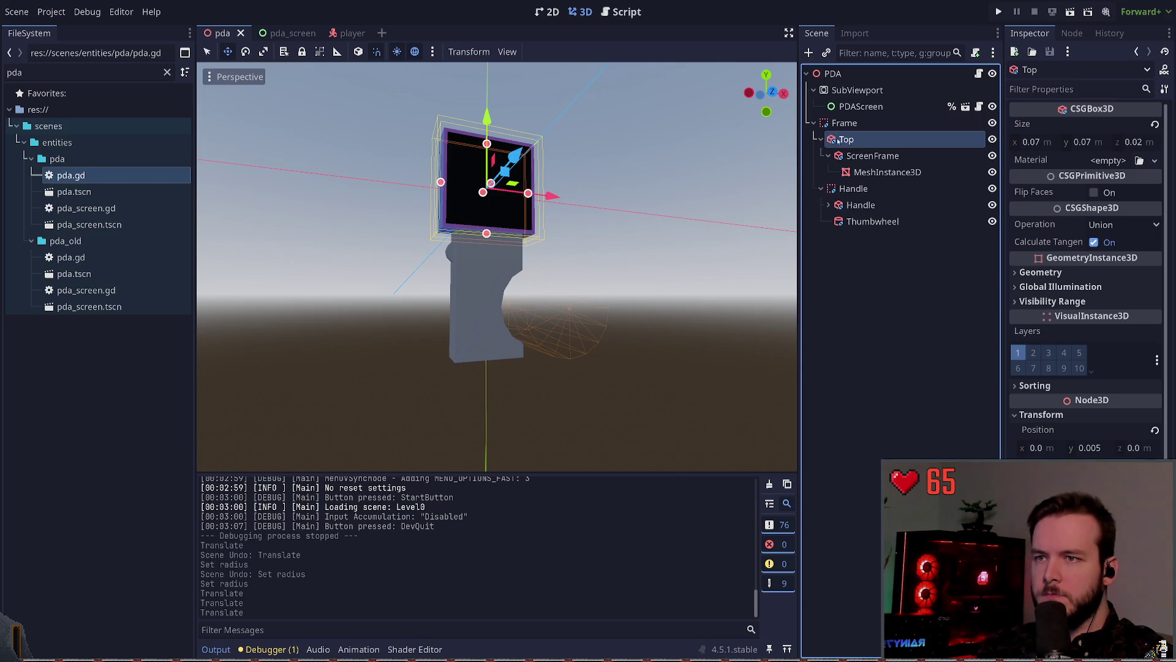
pyautogui.click(870, 156)
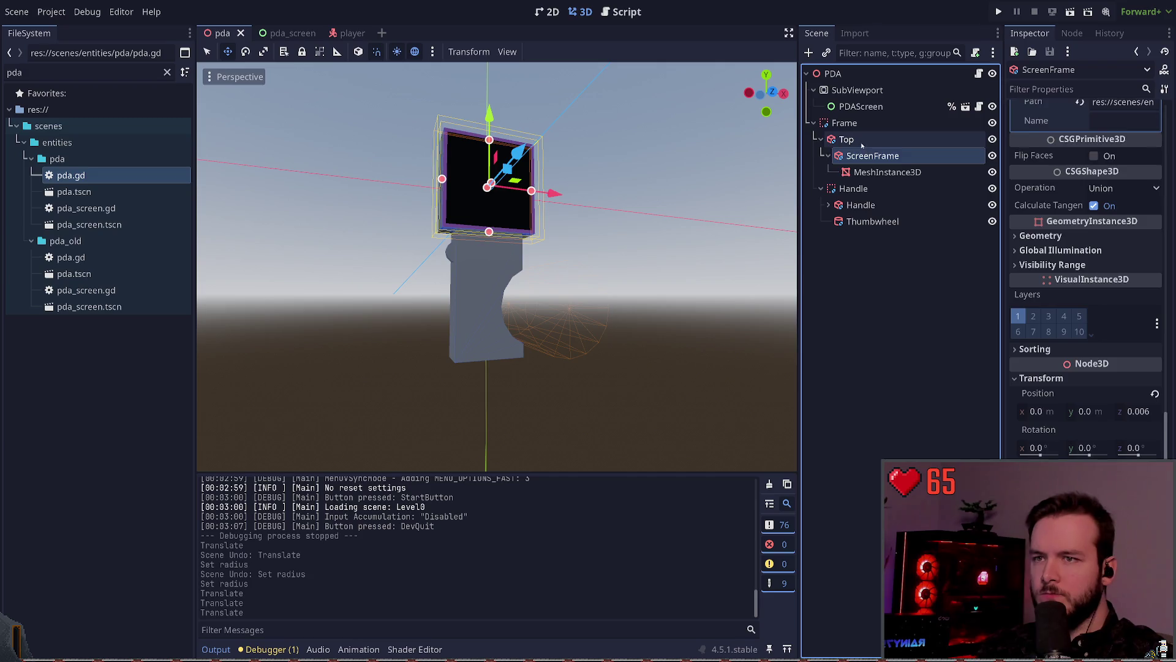
pyautogui.click(846, 140)
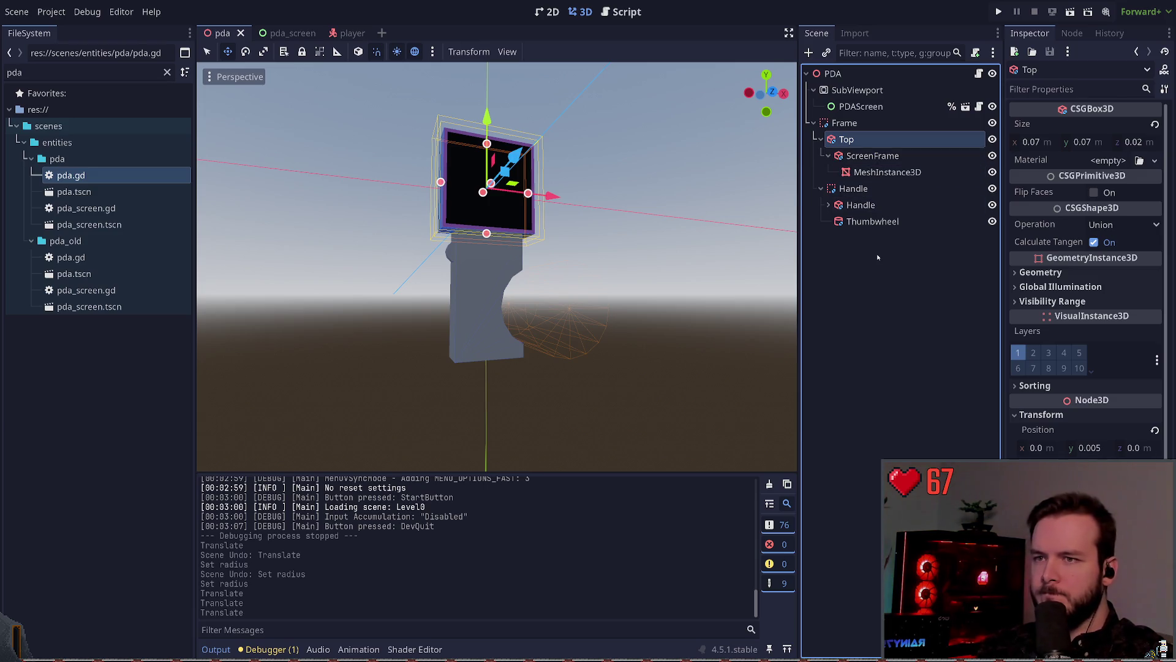
pyautogui.click(854, 189)
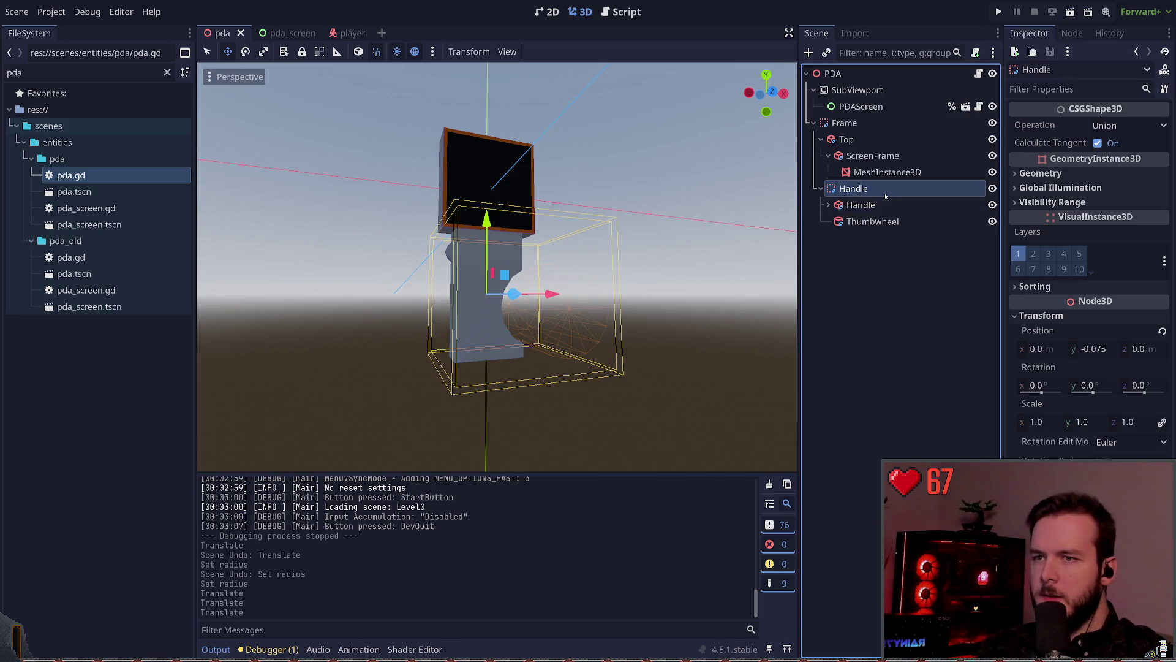
# - Add a CSGBox3D under Handle, paste in the Handle's size, and save
pyautogui.hotkey('ctrl', 'a')
pyautogui.write('csgb')
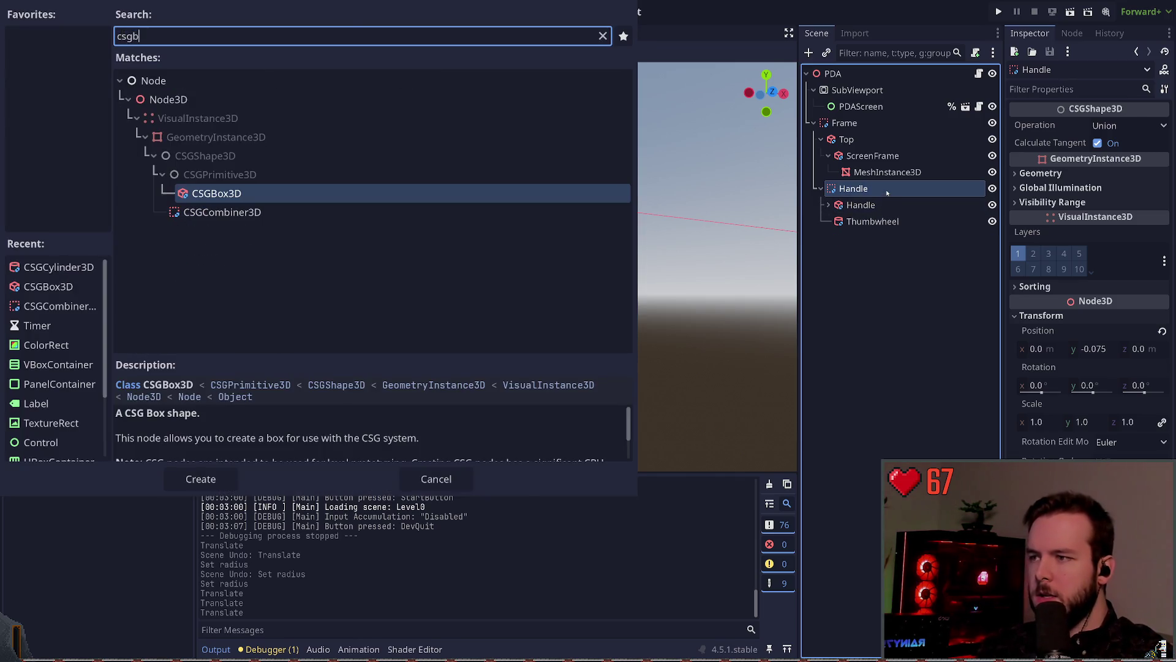
pyautogui.press('Return')
pyautogui.click(915, 201)
pyautogui.hotkey('ctrl', 'c')
pyautogui.click(868, 237)
pyautogui.hotkey('ctrl', 'v')
pyautogui.hotkey('ctrl', 's')
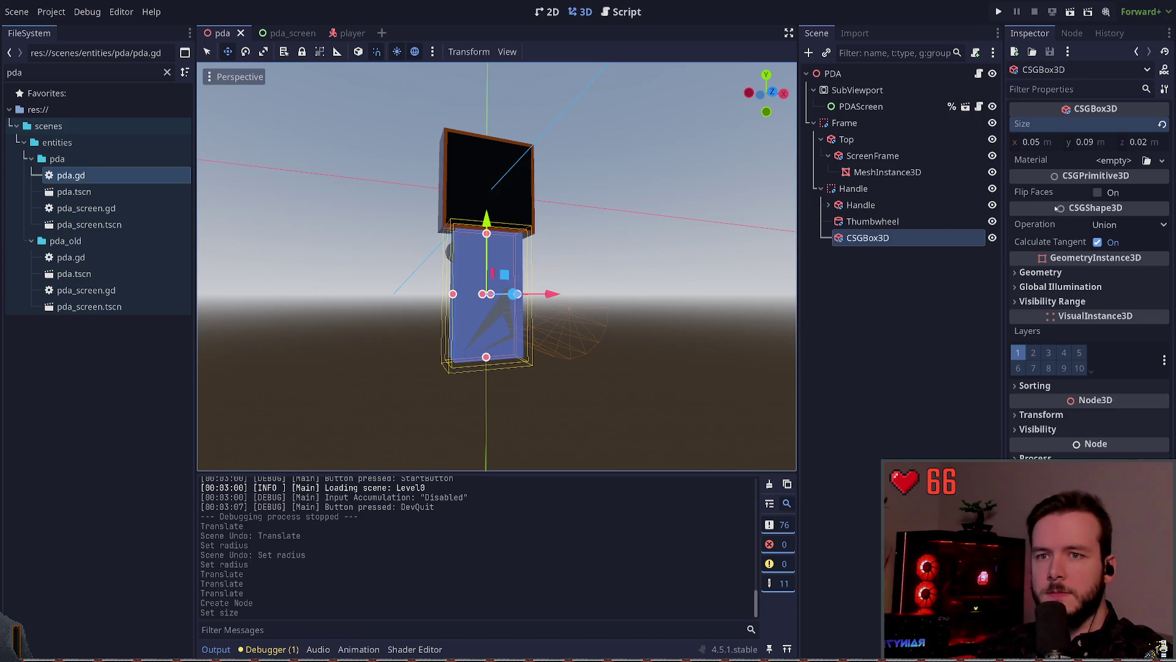
# - Shrink the new box to 0.01 in Size x and y, then move it left beside the handle
pyautogui.click(1107, 143)
pyautogui.write('0.01')
pyautogui.press('Return')
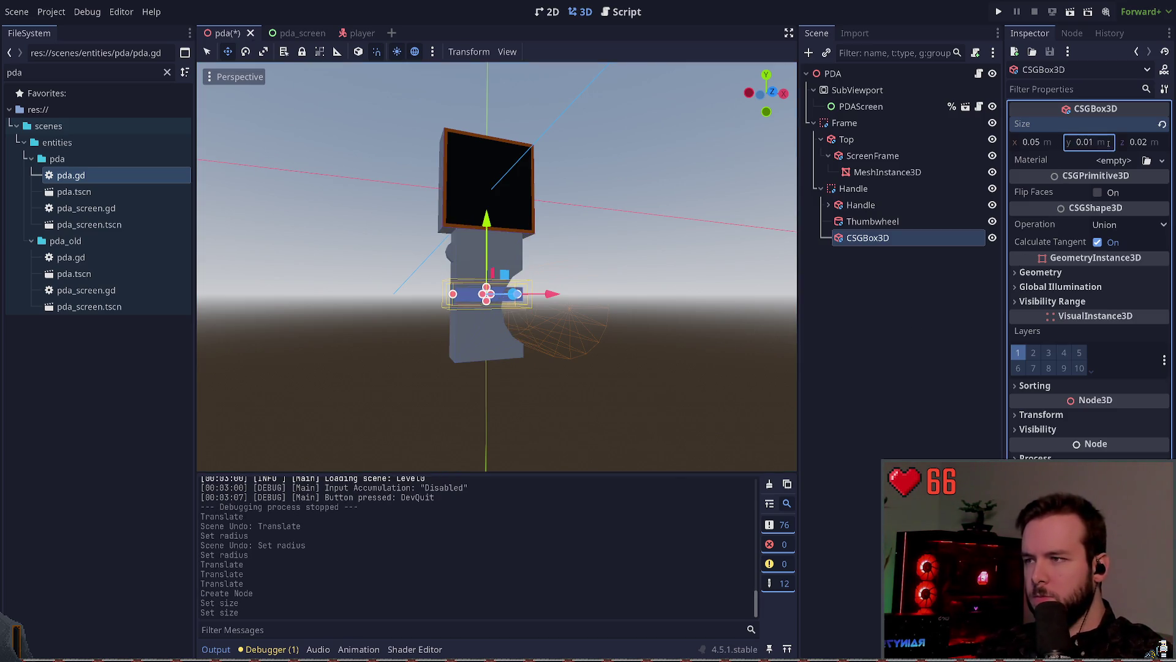
pyautogui.click(1031, 140)
pyautogui.press('BackSpace')
pyautogui.write('1')
pyautogui.press('Return')
pyautogui.hotkey('ctrl', 's')
pyautogui.moveTo(553, 290); pyautogui.dragTo(493, 291)
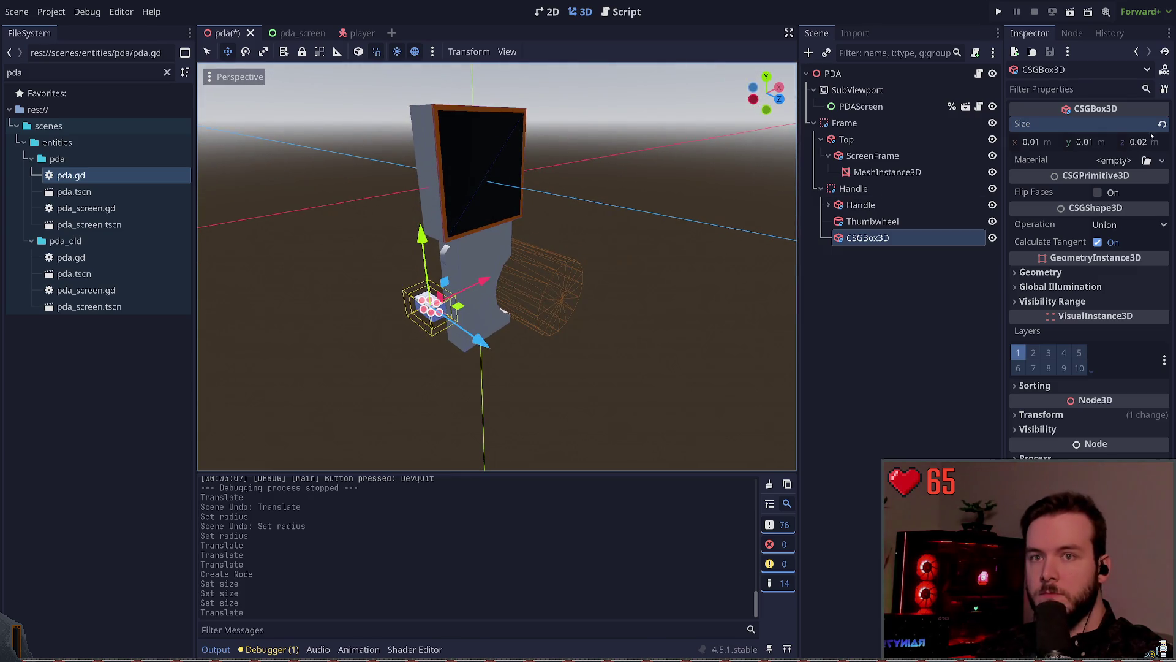
pyautogui.click(469, 255)
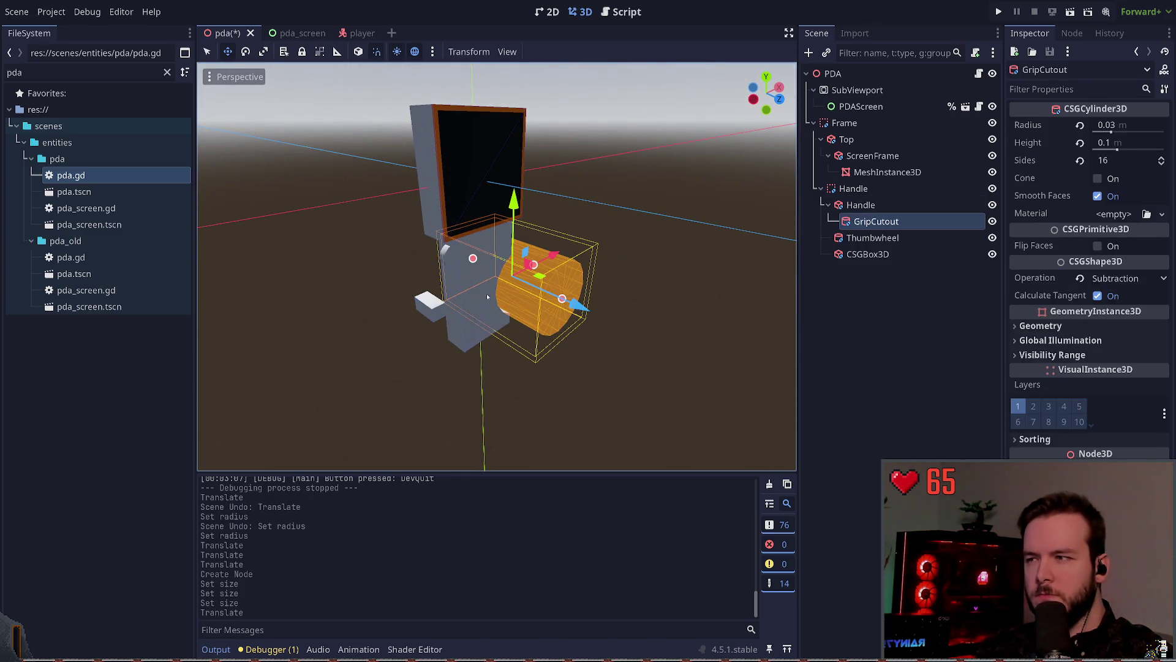
pyautogui.click(427, 213)
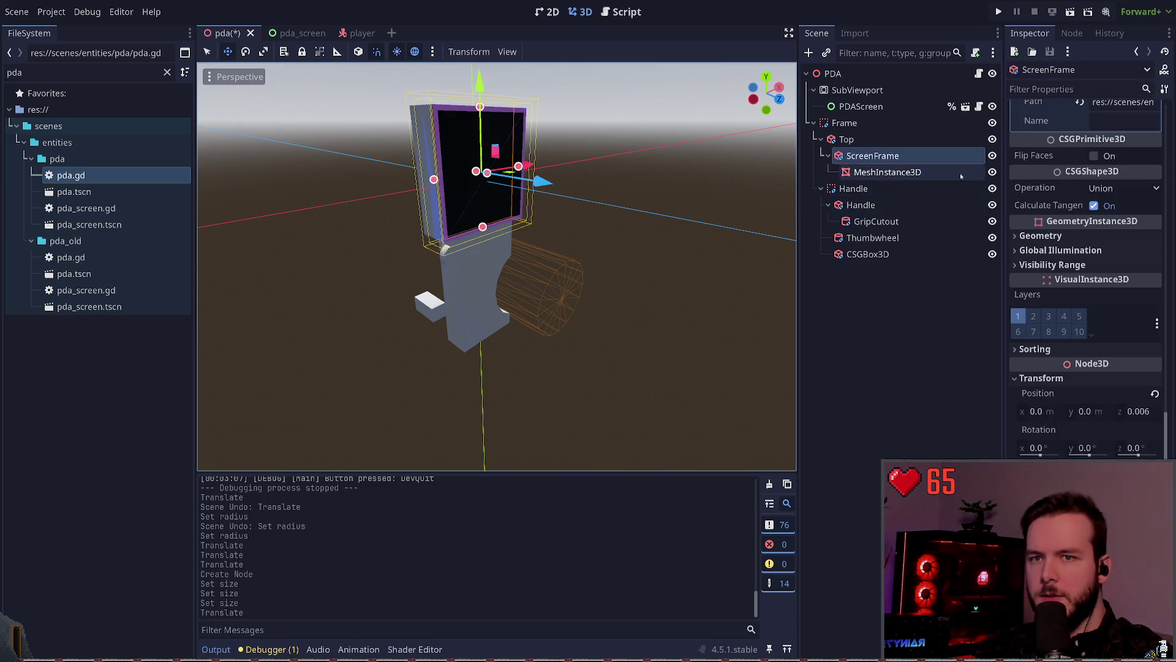
pyautogui.click(861, 205)
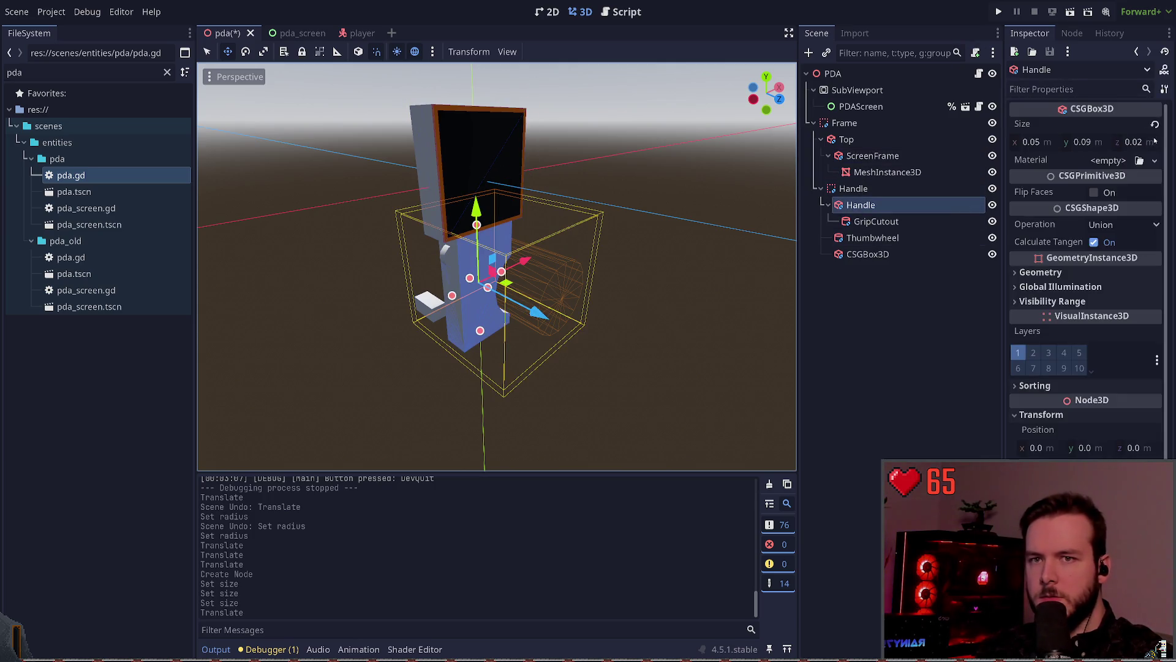
pyautogui.click(867, 254)
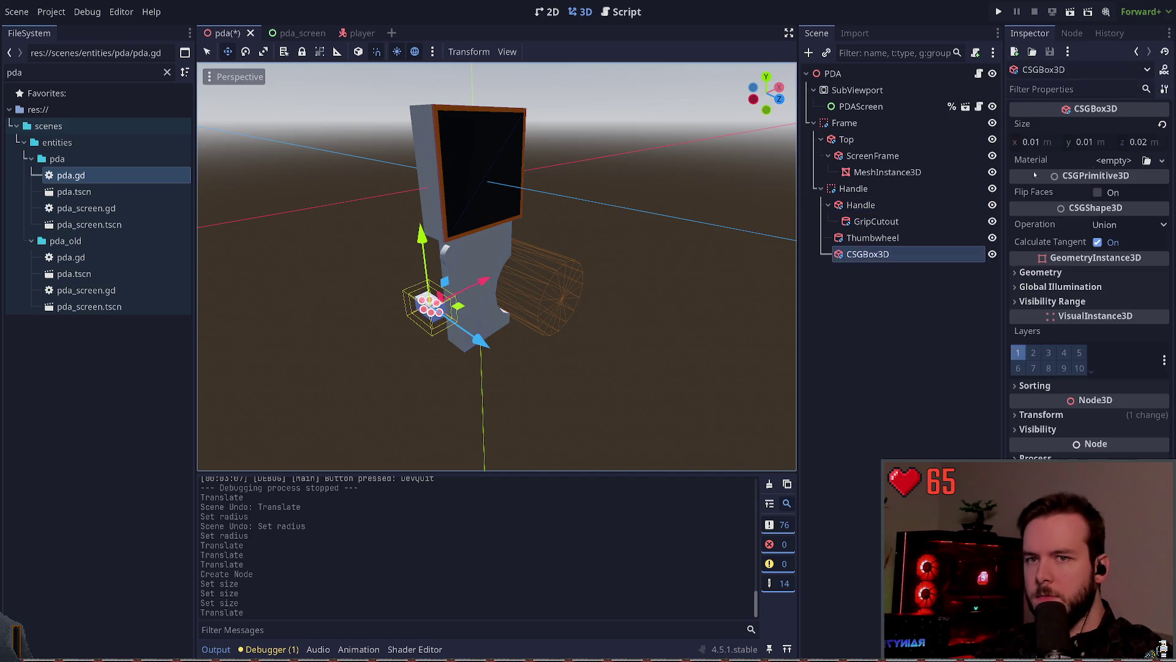
pyautogui.click(666, 267)
pyautogui.moveTo(666, 267)
pyautogui.mouseDown()
pyautogui.moveTo(653, 247)
pyautogui.moveTo(703, 226)
pyautogui.moveTo(614, 209)
pyautogui.mouseUp()
# - Move the small box up toward the screen
pyautogui.click(426, 293)
pyautogui.moveTo(427, 219); pyautogui.dragTo(427, 169)
pyautogui.moveTo(483, 240); pyautogui.dragTo(506, 244)
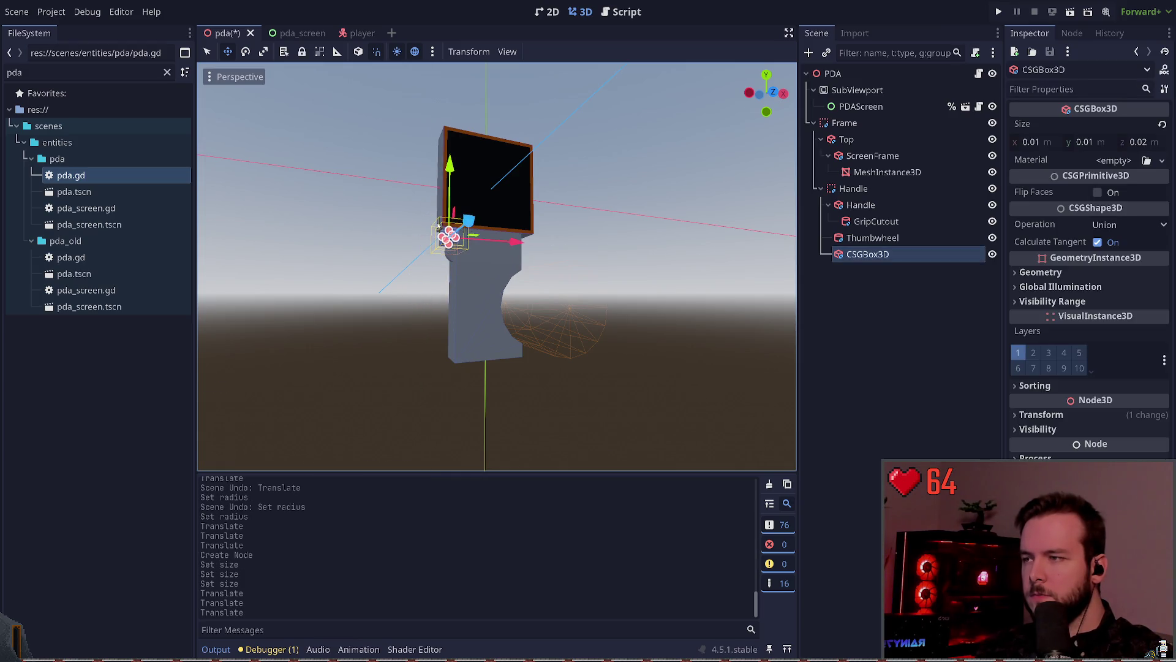
pyautogui.scroll(3, 506, 244)
pyautogui.moveTo(466, 184)
pyautogui.mouseDown()
pyautogui.moveTo(480, 173)
pyautogui.moveTo(402, 197)
pyautogui.moveTo(392, 220)
pyautogui.mouseUp()
# - Tilt the small box by 30 degrees
pyautogui.click(475, 178)
pyautogui.click(460, 225)
pyautogui.press('e')
pyautogui.click(371, 224)
pyautogui.click(438, 237)
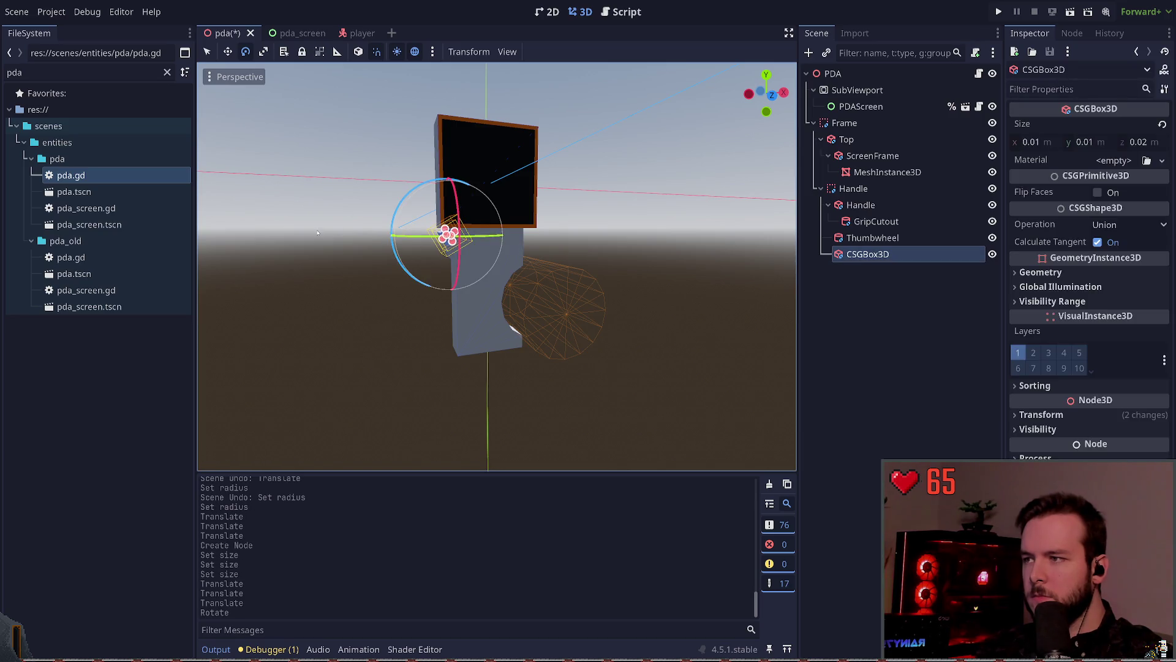
pyautogui.click(408, 243)
pyautogui.scroll(3, 410, 245)
pyautogui.click(445, 239)
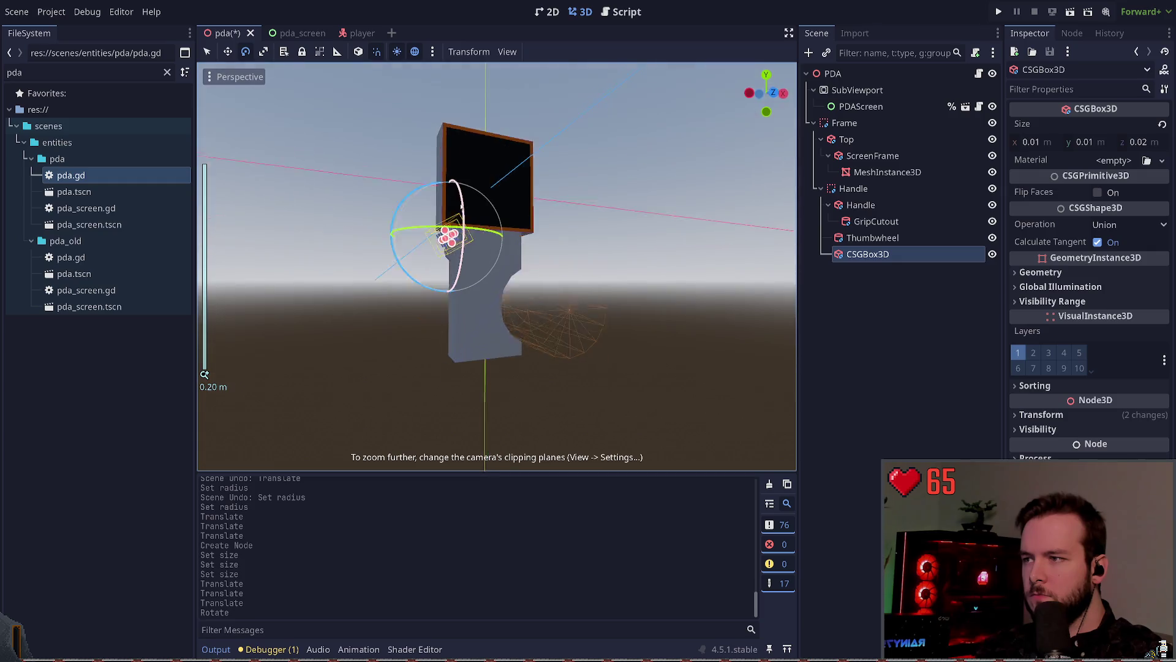
pyautogui.moveTo(445, 239); pyautogui.dragTo(617, 218)
pyautogui.click(452, 236)
# - Set the small box's Size y to 0.02 and save the scene
pyautogui.press('w')
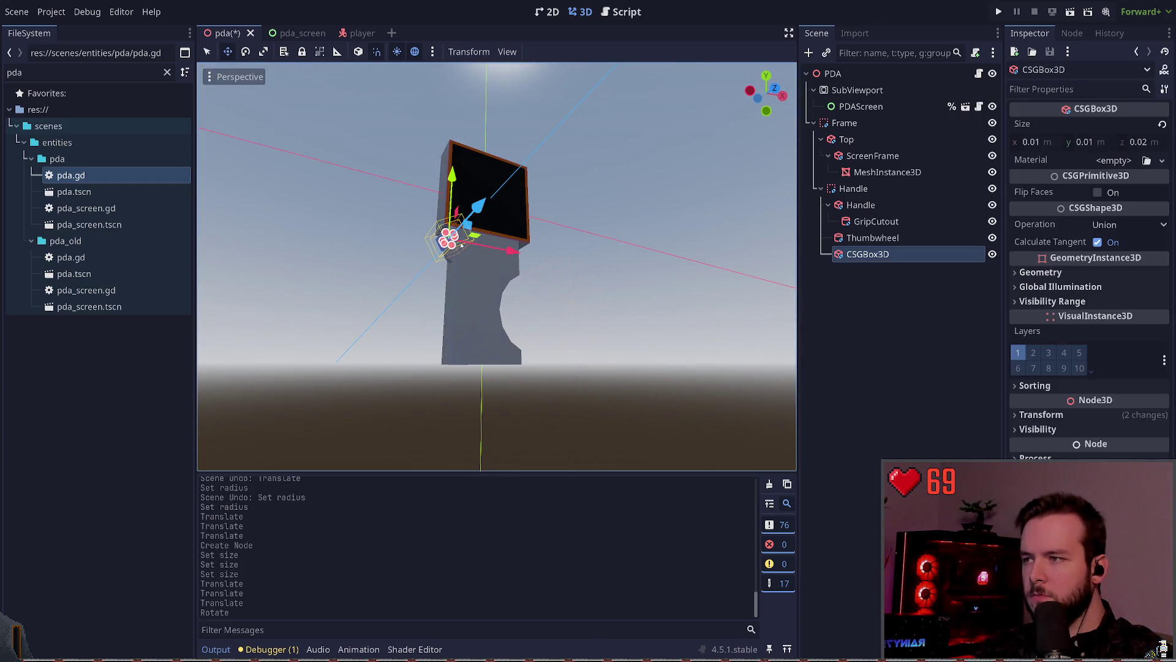
pyautogui.click(1031, 142)
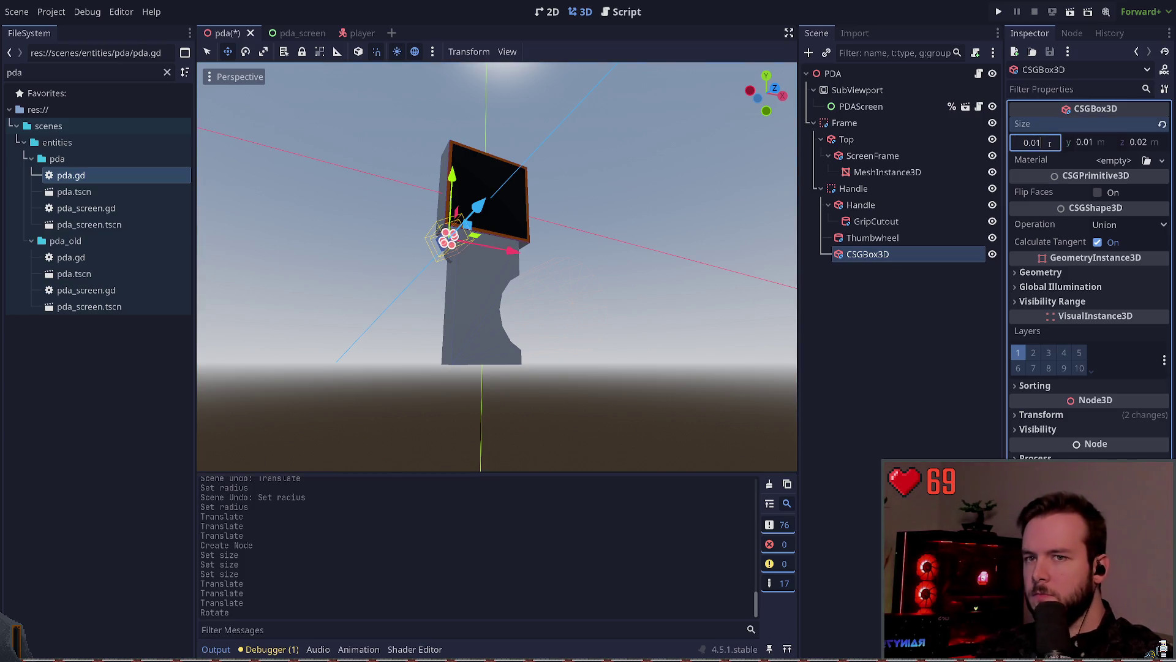
pyautogui.write('0.02')
pyautogui.hotkey('ctrl', 's')
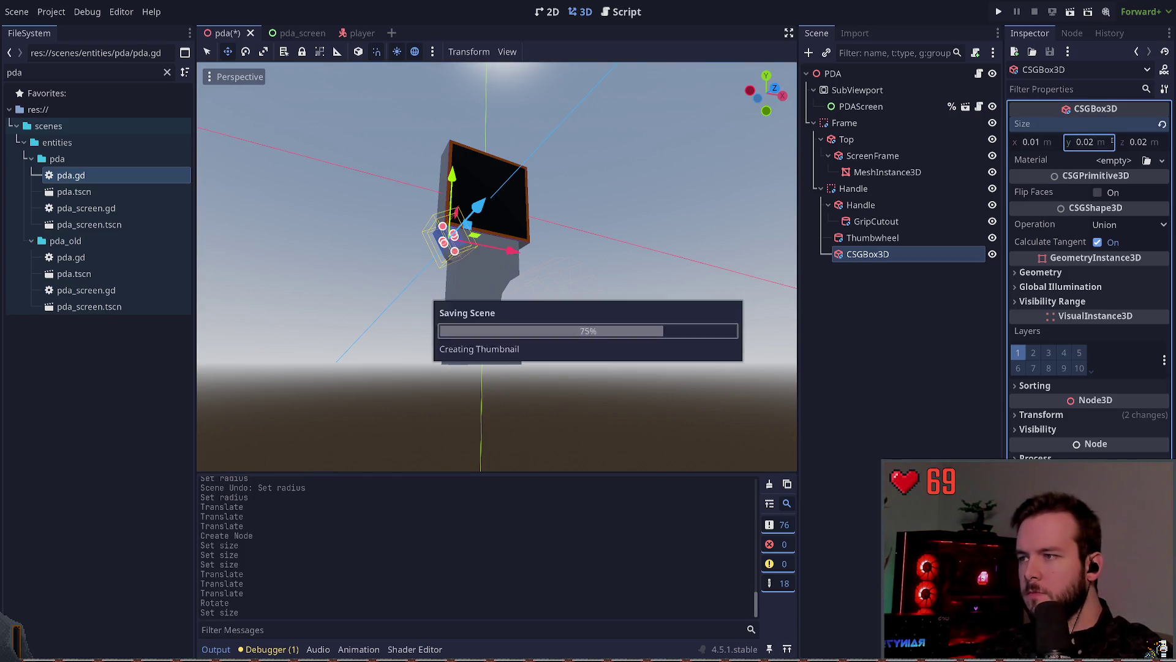
pyautogui.click(363, 223)
pyautogui.click(451, 243)
pyautogui.click(450, 244)
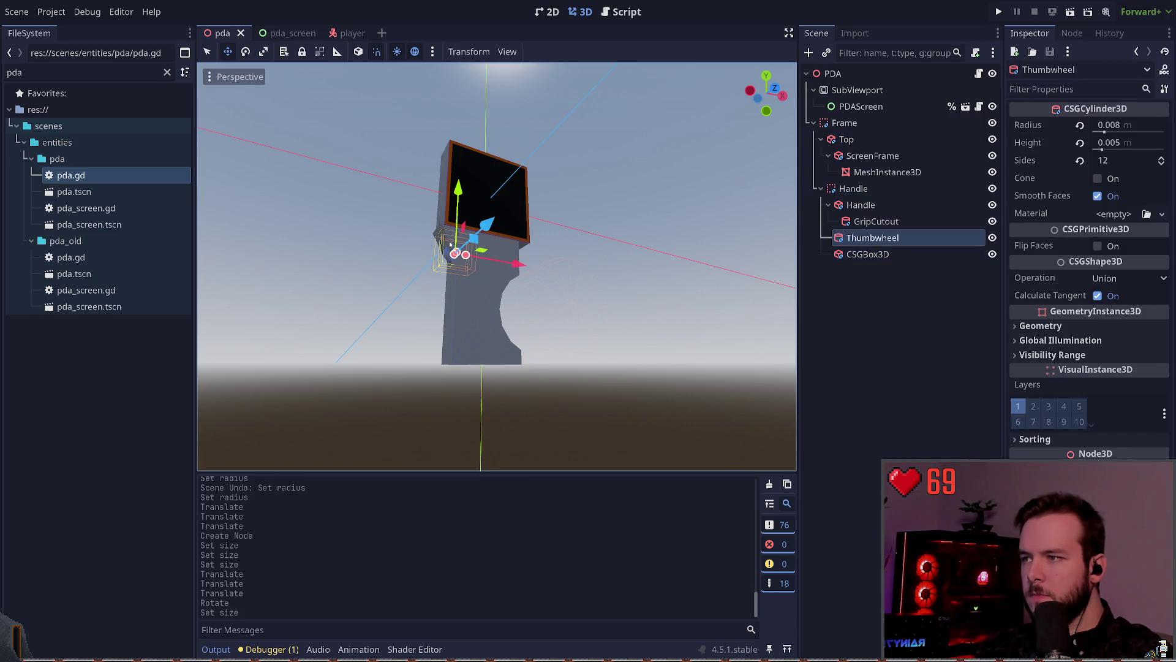
pyautogui.moveTo(475, 243); pyautogui.dragTo(472, 257)
pyautogui.hotkey('ctrl', 'z')
# - Nudge the small box and set its Position x to -0.025
pyautogui.click(870, 254)
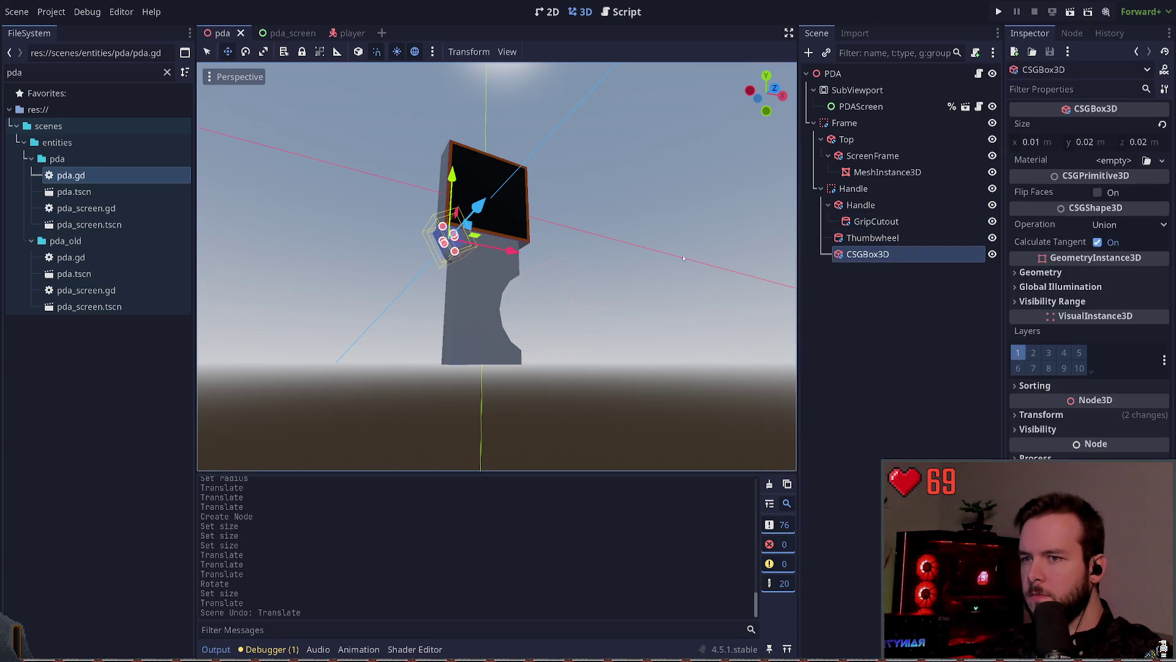
pyautogui.moveTo(479, 226); pyautogui.dragTo(480, 231)
pyautogui.click(407, 244)
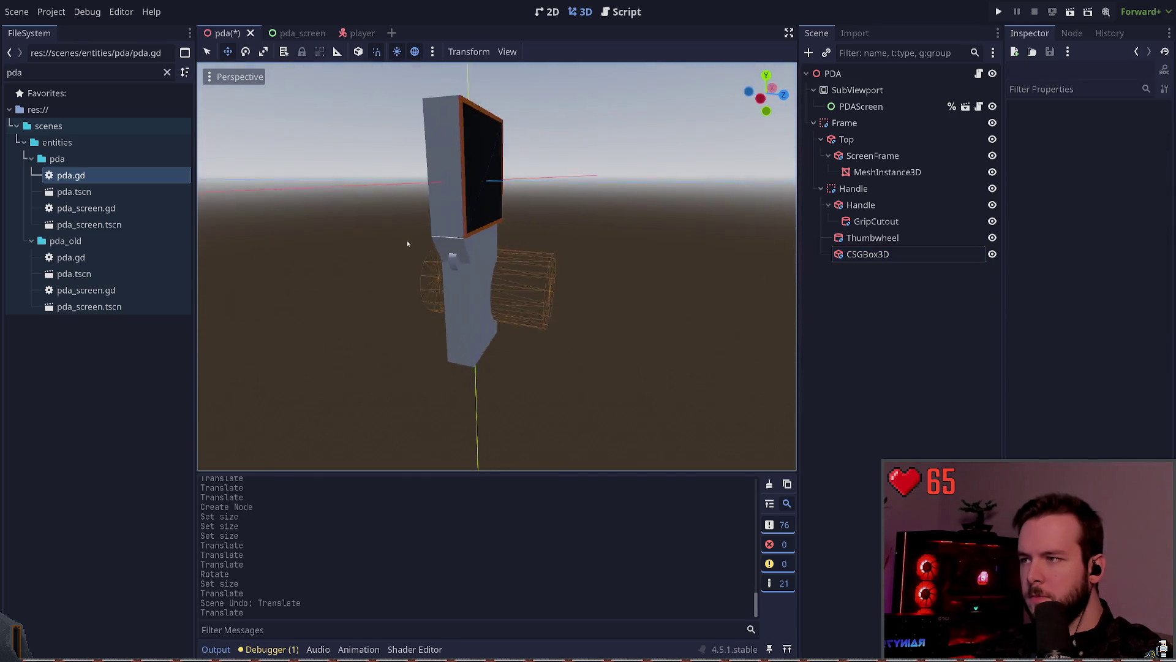
pyautogui.click(450, 241)
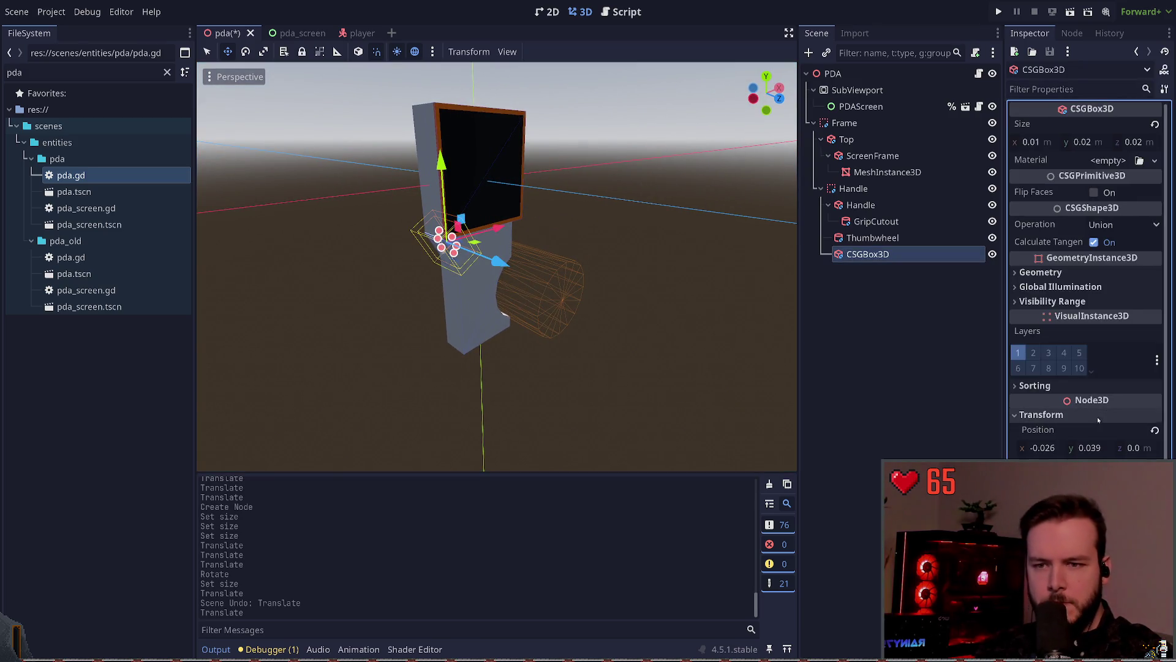
pyautogui.click(1108, 448)
pyautogui.click(1062, 448)
pyautogui.write('-0.025')
pyautogui.press('Return')
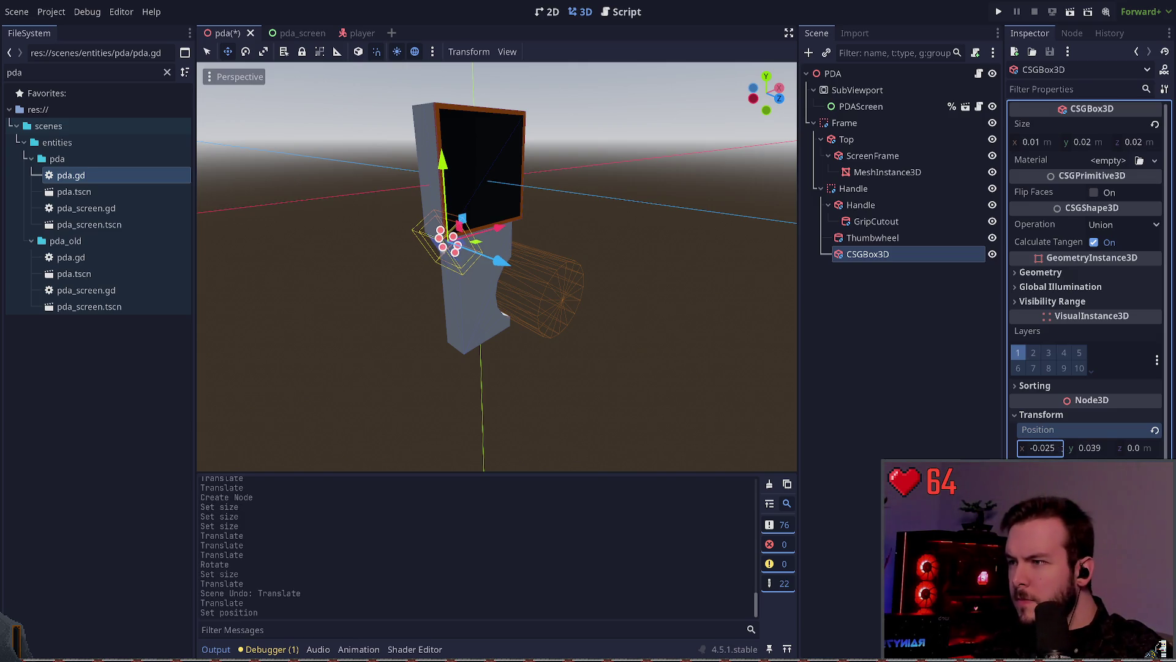
# - Check the box from below and fine-tune its Position x value
pyautogui.click(688, 265)
pyautogui.moveTo(688, 265); pyautogui.dragTo(490, 252)
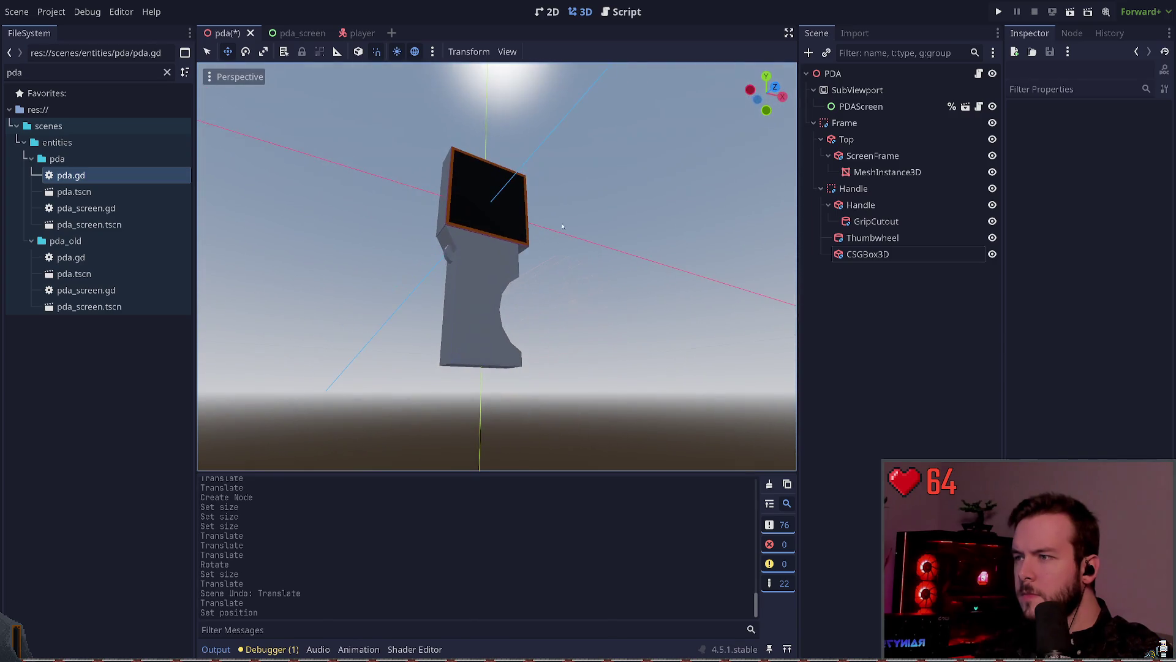
pyautogui.click(451, 245)
pyautogui.click(451, 235)
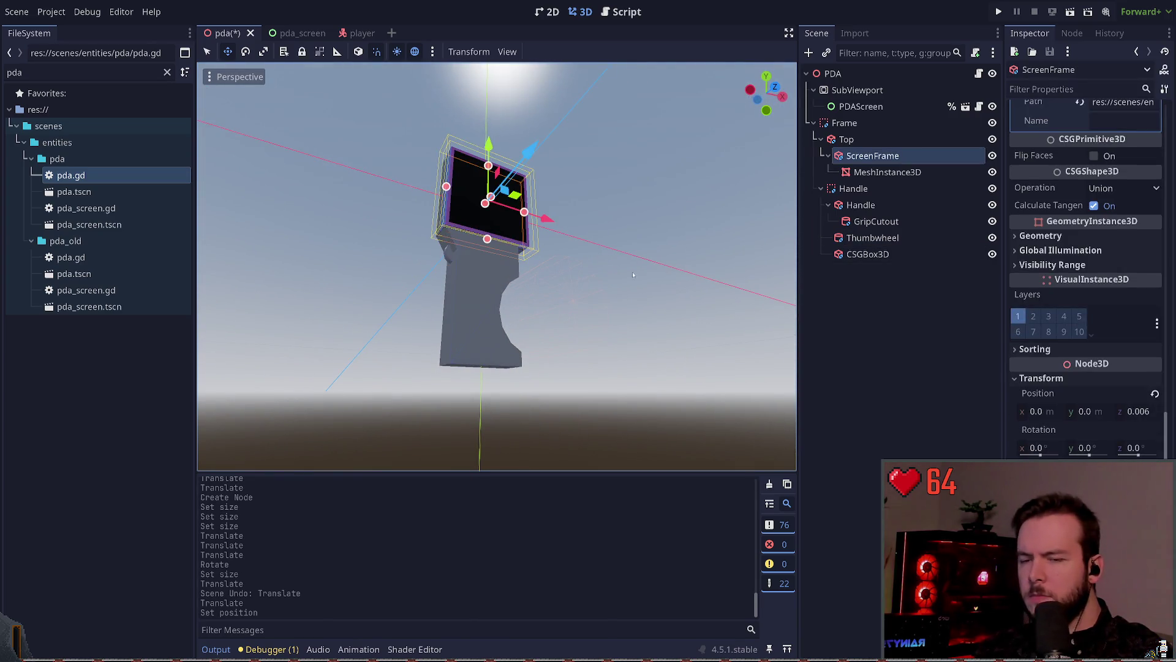
pyautogui.click(864, 254)
pyautogui.click(1043, 447)
pyautogui.write('5')
pyautogui.click(1059, 450)
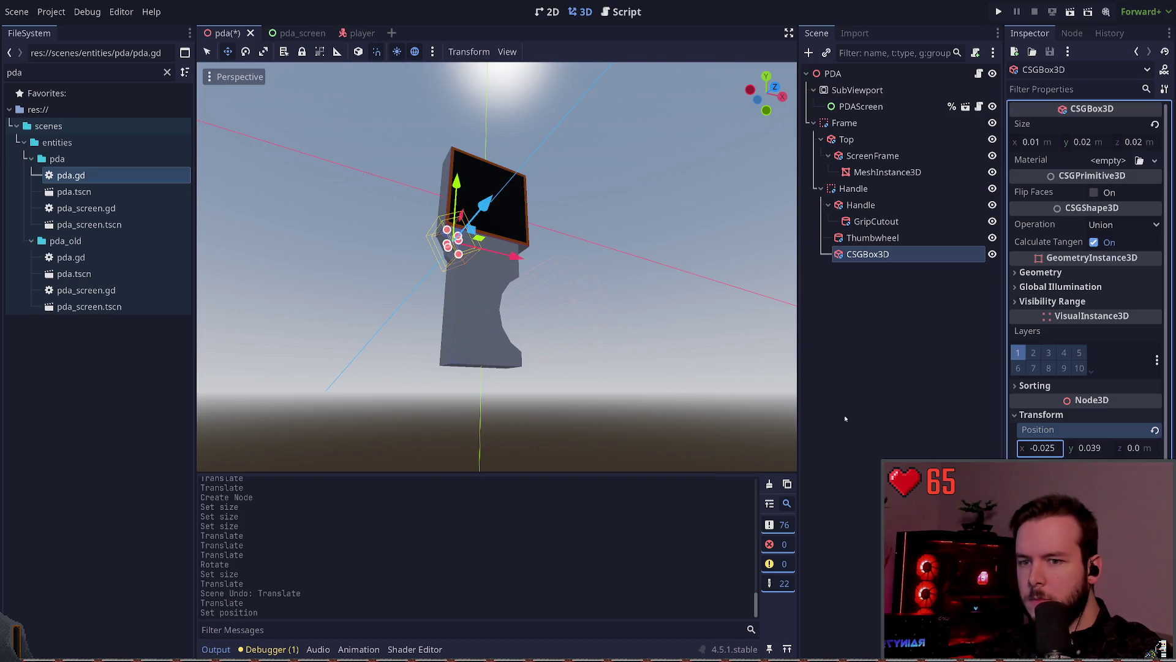
pyautogui.click(465, 275)
pyautogui.click(452, 233)
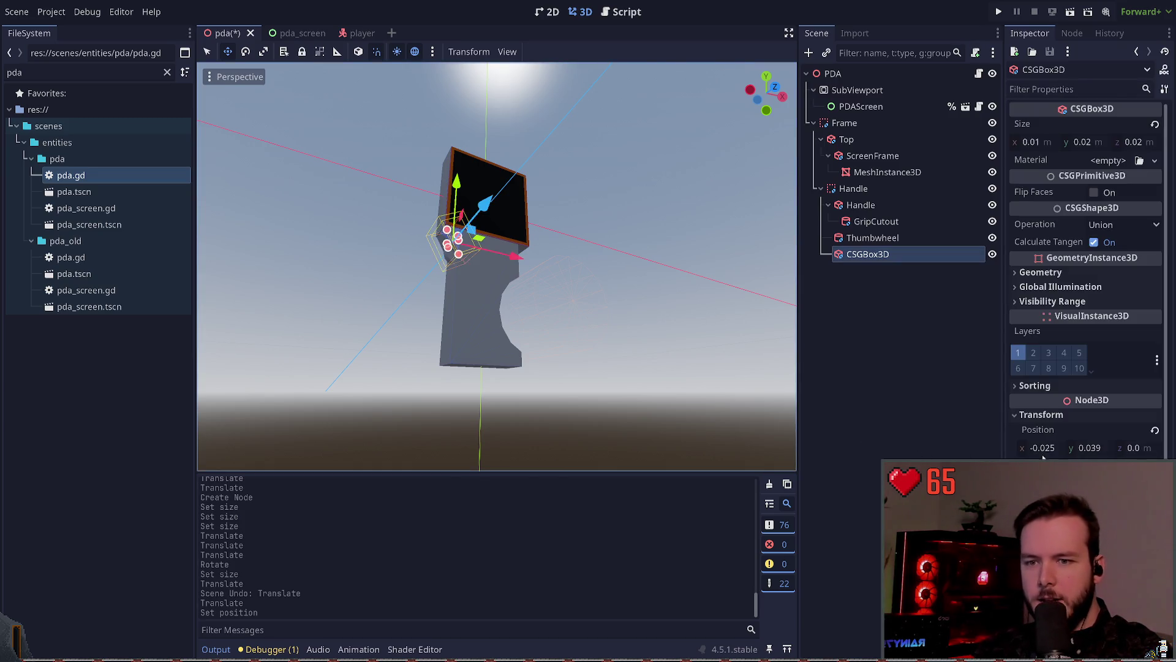
pyautogui.click(1060, 449)
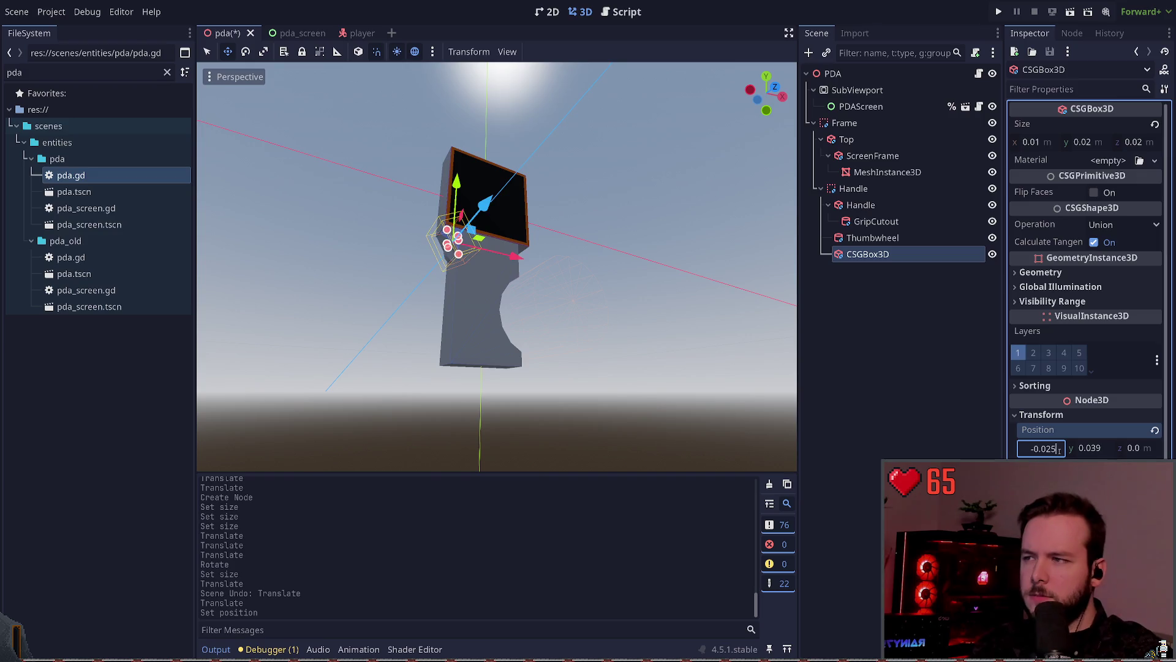
pyautogui.click(402, 247)
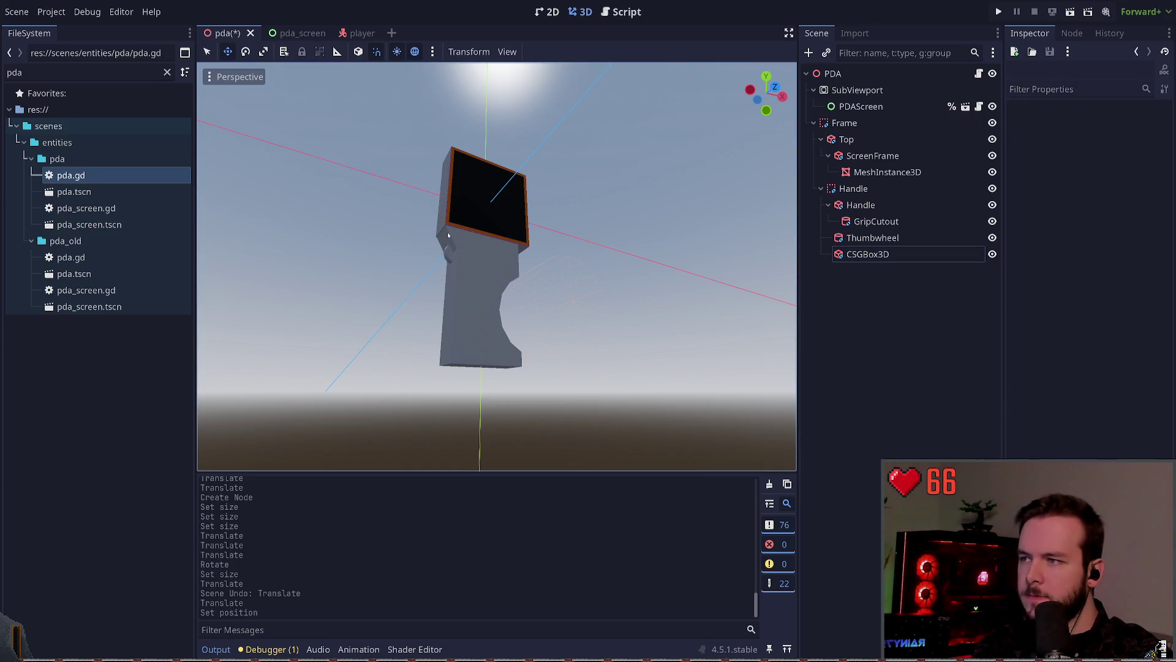
pyautogui.click(868, 254)
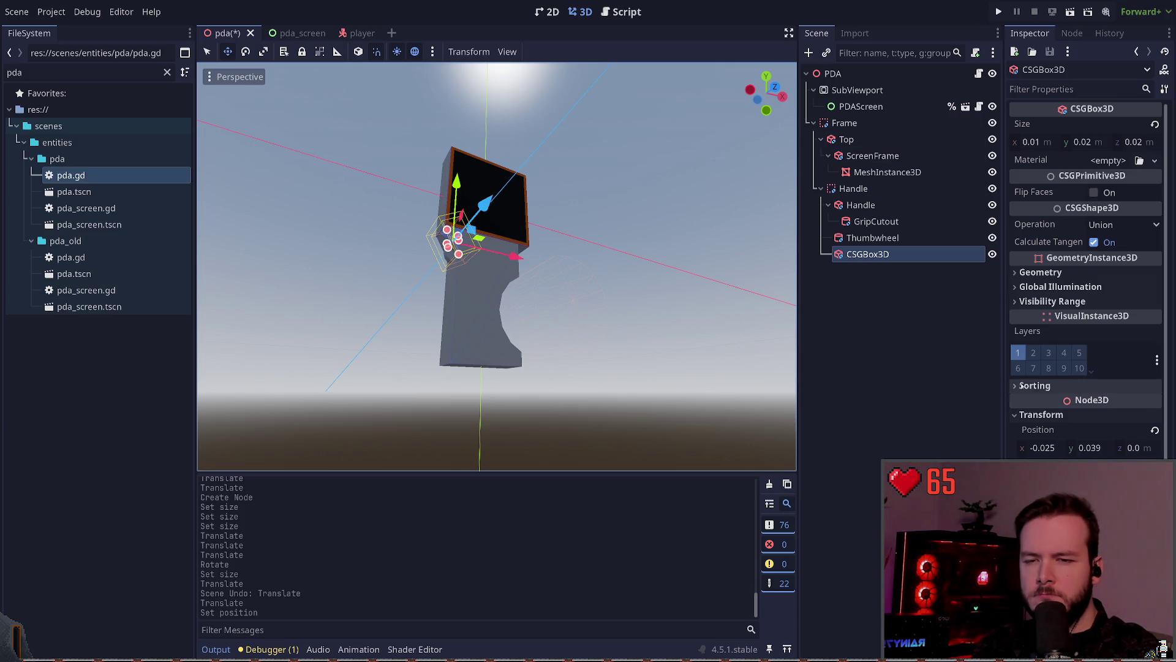
pyautogui.click(875, 222)
# - Set the small box's Position y to 0.038 and save the scene
pyautogui.hotkey('ctrl', 'z')
pyautogui.click(638, 181)
pyautogui.click(452, 237)
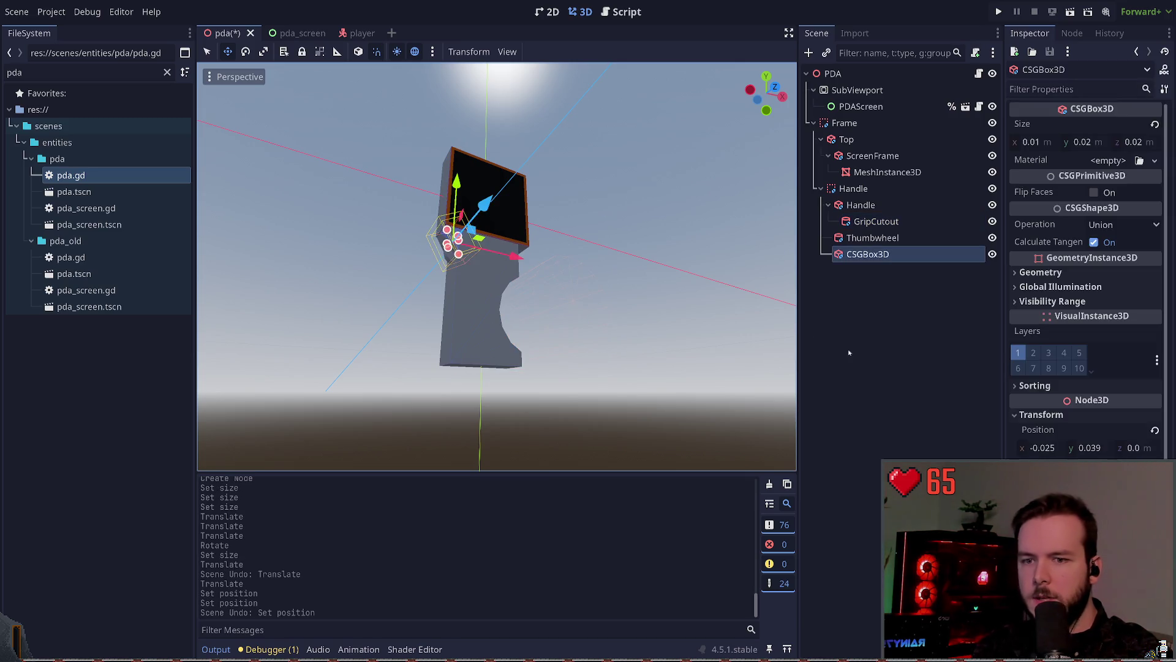
pyautogui.click(1089, 447)
pyautogui.write('0.04')
pyautogui.press('Return')
pyautogui.write('0.048')
pyautogui.press('Return')
pyautogui.click(528, 260)
pyautogui.click(532, 256)
pyautogui.moveTo(532, 256)
pyautogui.mouseDown()
pyautogui.moveTo(479, 204)
pyautogui.moveTo(454, 246)
pyautogui.moveTo(423, 239)
pyautogui.mouseUp()
pyautogui.hotkey('ctrl', 's')
# - Raise the small box's Size y to 0.022 and save the scene
pyautogui.click(868, 254)
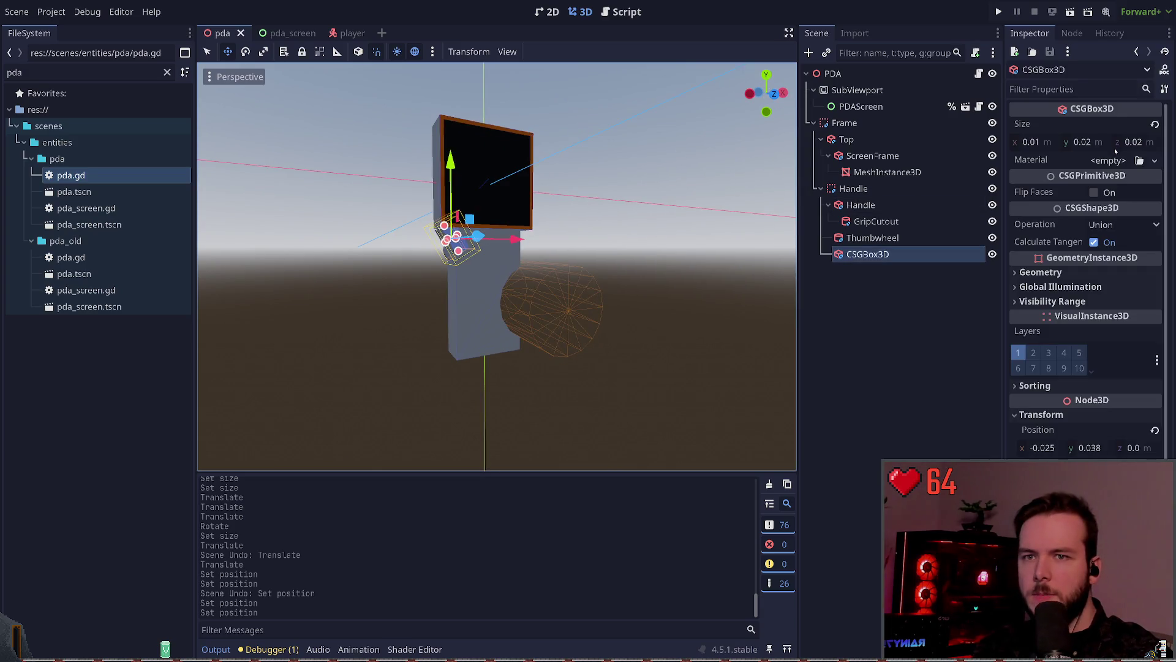
pyautogui.click(1081, 142)
pyautogui.press('Up')
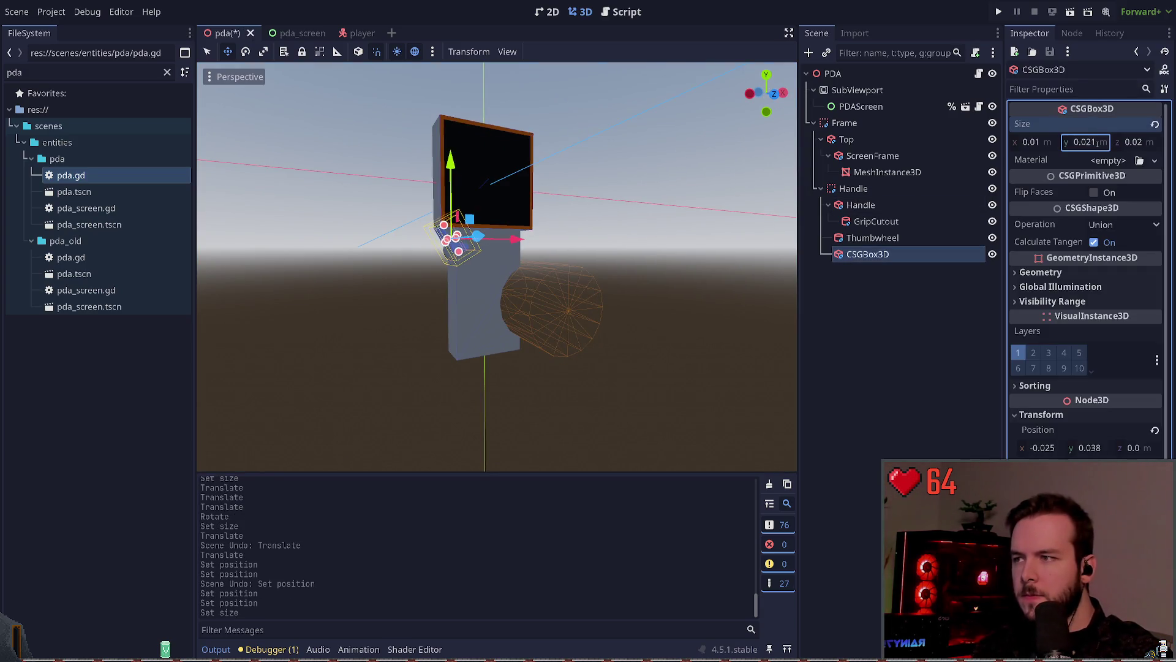
pyautogui.click(1097, 142)
pyautogui.press('Return')
pyautogui.click(594, 175)
pyautogui.hotkey('ctrl', 's')
pyautogui.moveTo(594, 175)
pyautogui.mouseDown()
pyautogui.moveTo(649, 177)
pyautogui.moveTo(576, 165)
pyautogui.moveTo(621, 172)
pyautogui.mouseUp()
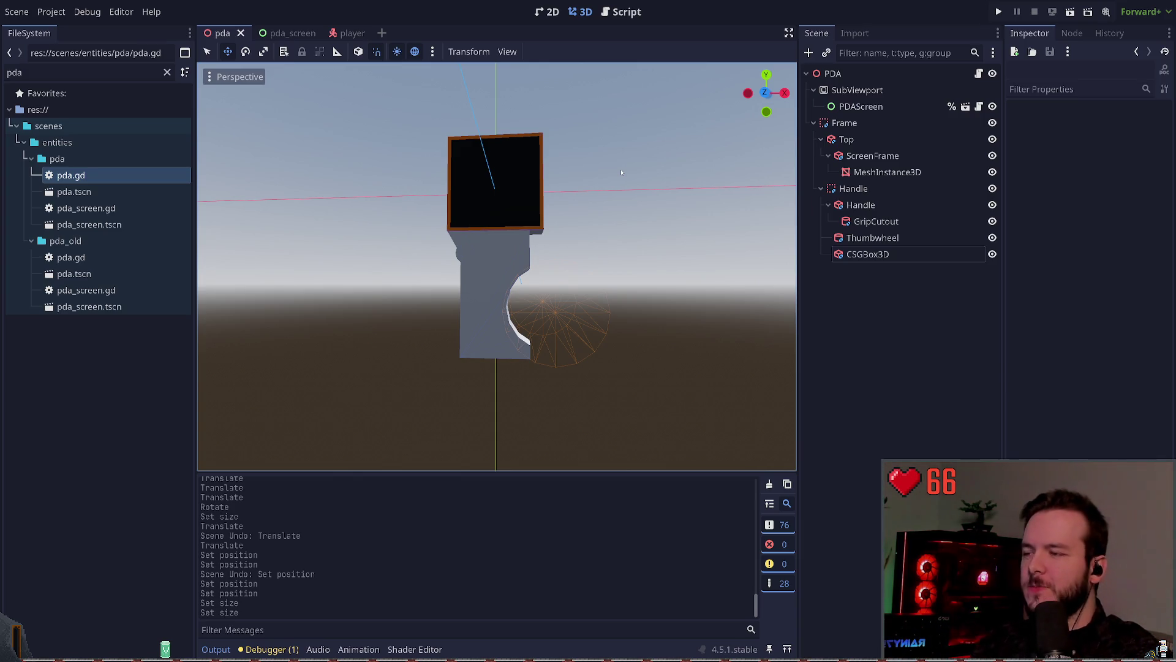
pyautogui.moveTo(538, 187); pyautogui.dragTo(555, 202)
pyautogui.click(439, 244)
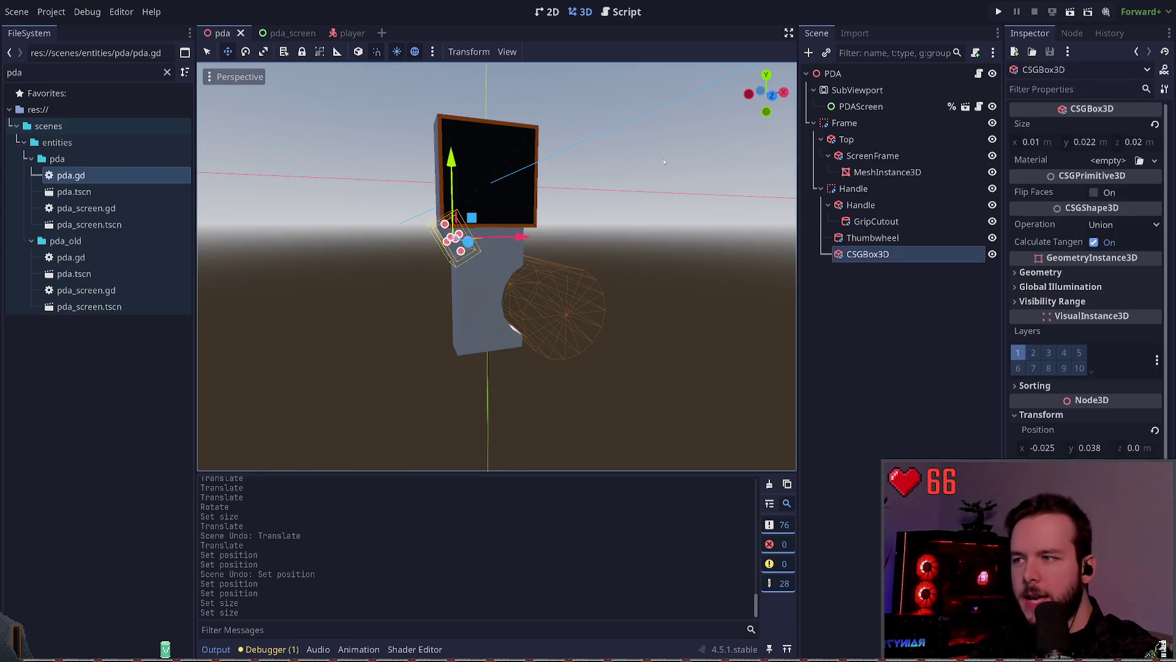
# - Set the side box's Size y to 0.022 and save
pyautogui.moveTo(439, 243); pyautogui.dragTo(508, 244)
pyautogui.press('e')
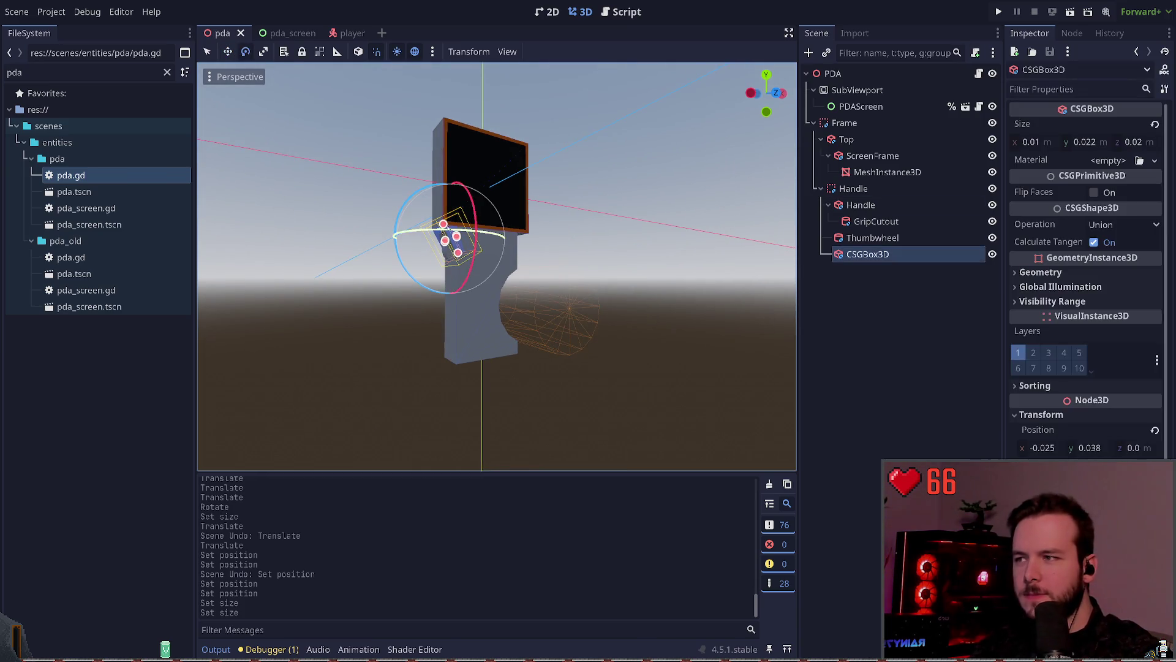
pyautogui.click(406, 195)
pyautogui.click(453, 240)
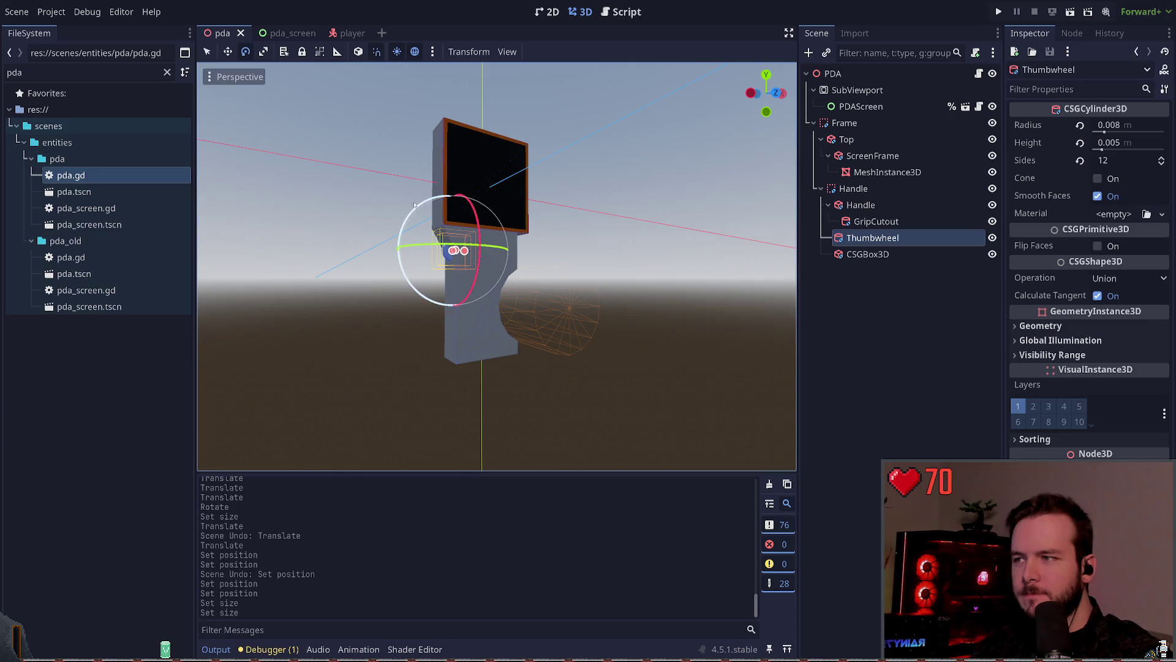
pyautogui.click(868, 253)
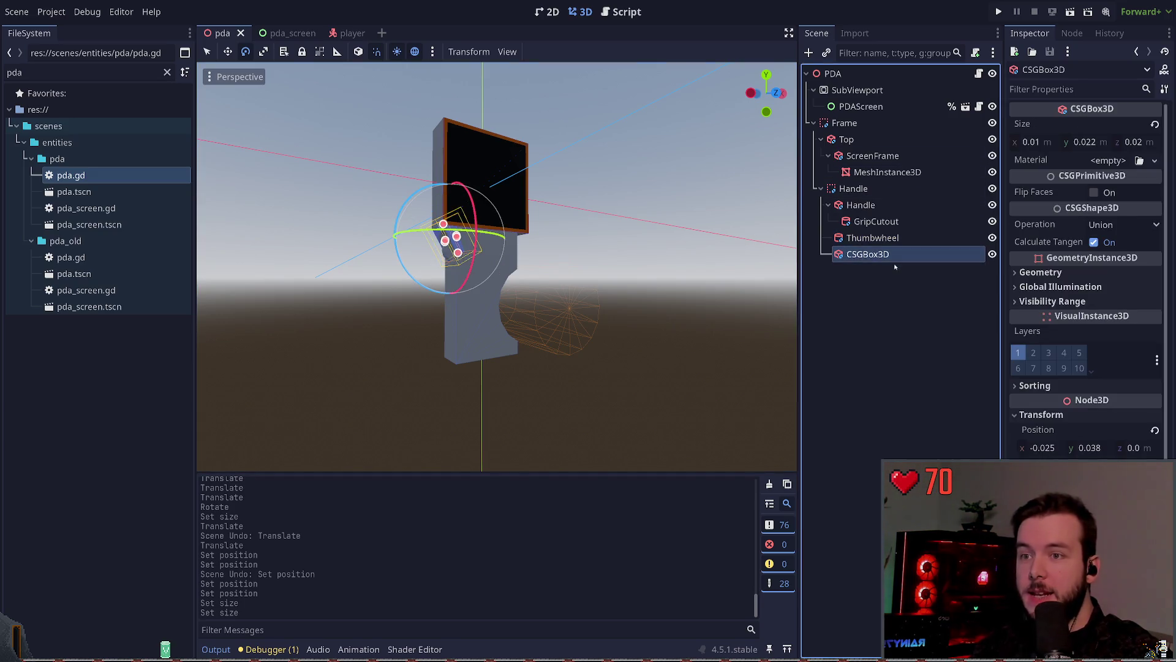
pyautogui.click(1085, 142)
pyautogui.write('0.0')
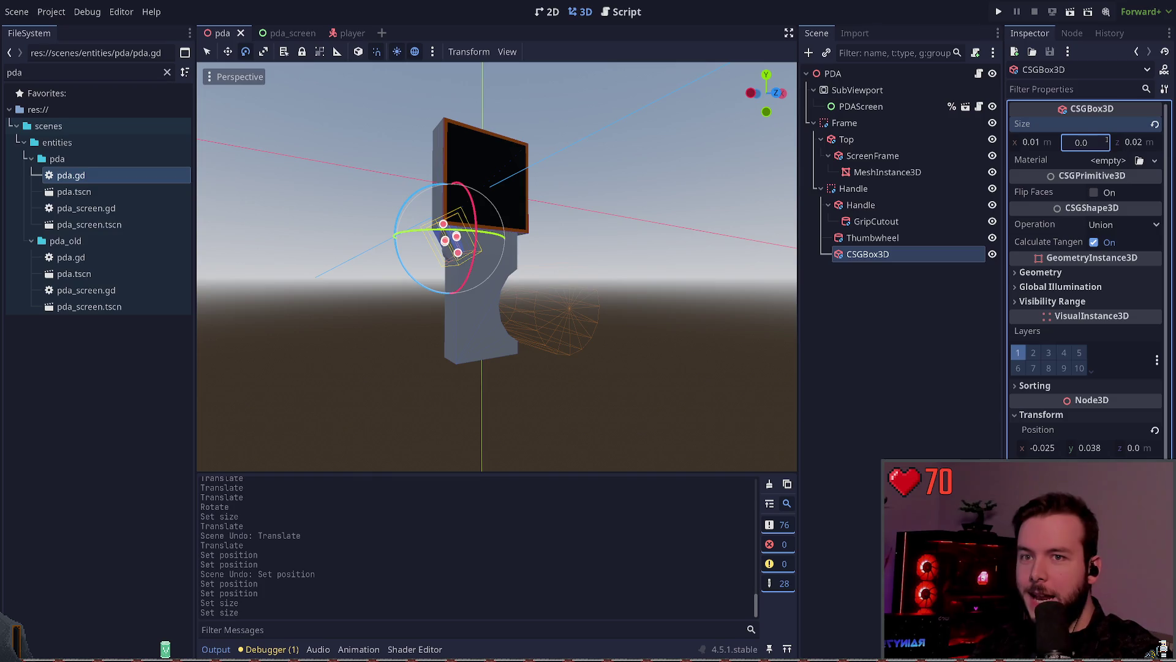
pyautogui.write('221')
pyautogui.press('Return')
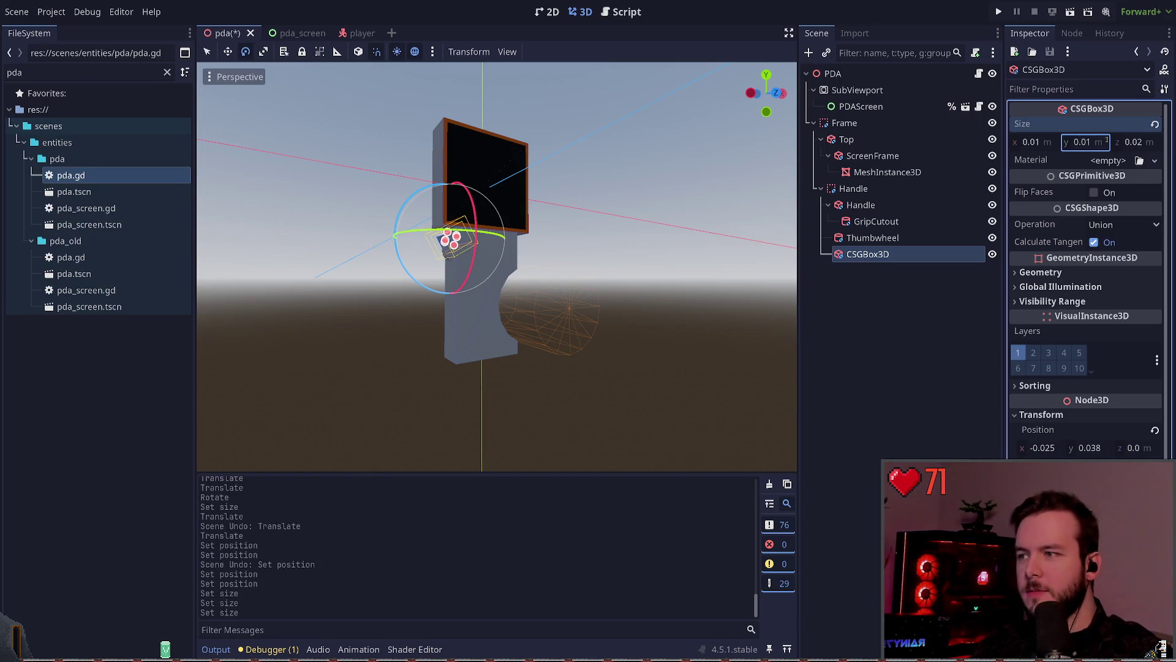
pyautogui.hotkey('ctrl', 'z')
pyautogui.write('0.022')
pyautogui.press('Return')
pyautogui.hotkey('ctrl', 's')
# - Rotate the side box in several increments to angle it, saving after each
pyautogui.click(523, 243)
pyautogui.click(455, 239)
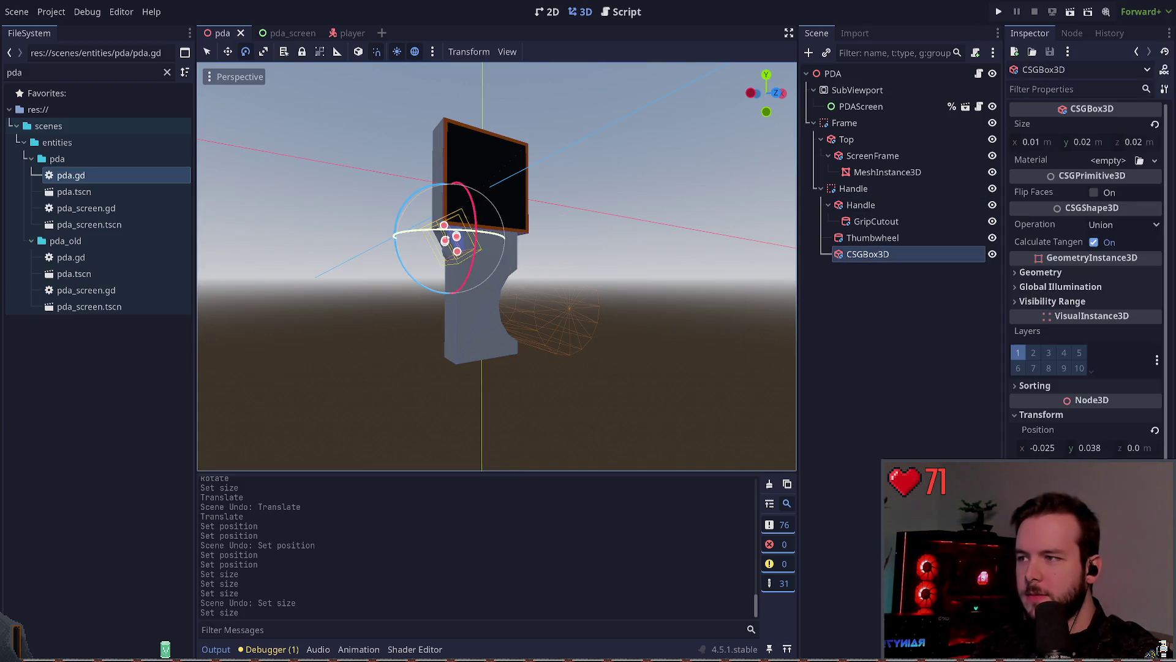
pyautogui.moveTo(407, 211); pyautogui.dragTo(409, 212)
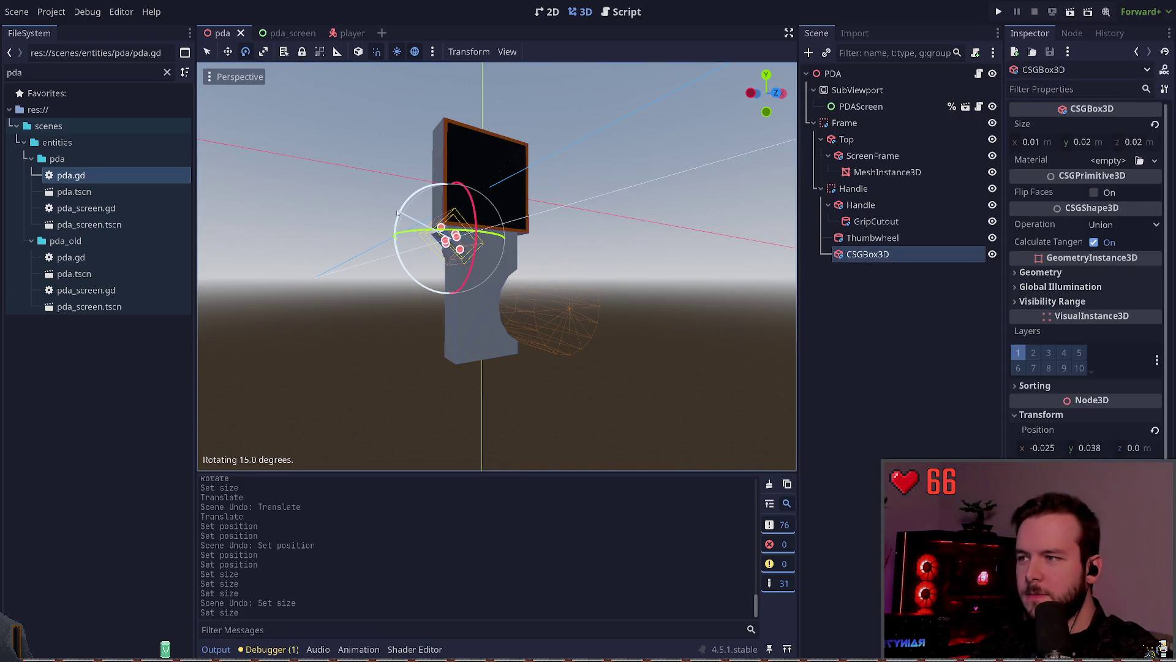
pyautogui.click(418, 192)
pyautogui.hotkey('ctrl', 's')
pyautogui.click(458, 232)
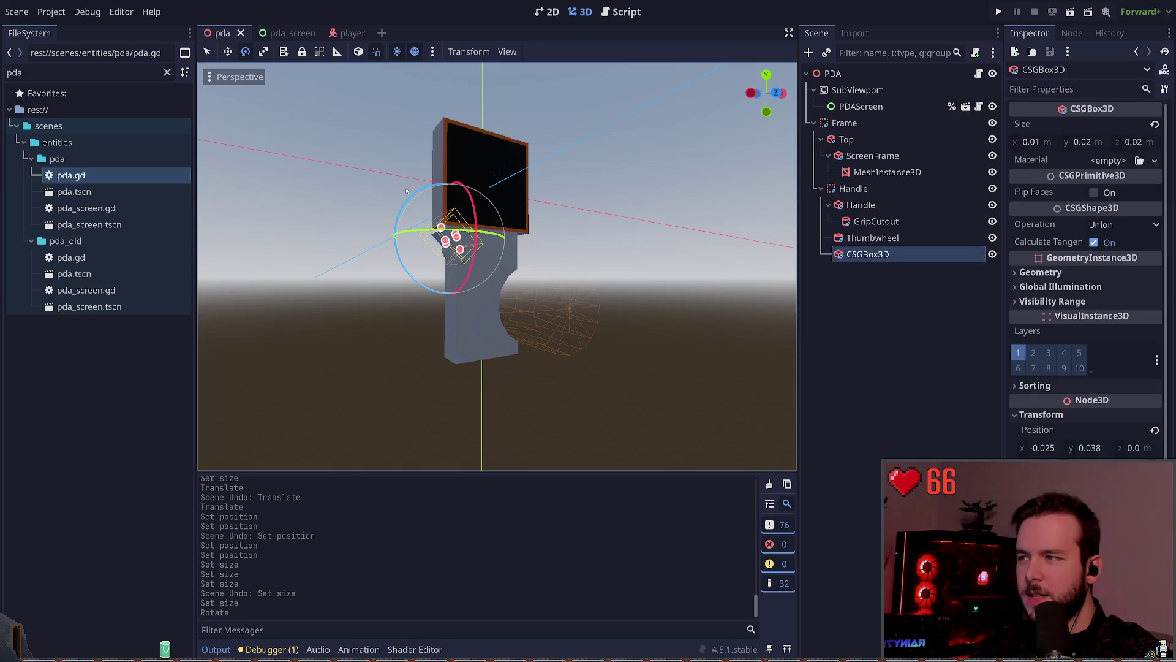
pyautogui.moveTo(408, 194)
pyautogui.mouseDown()
pyautogui.moveTo(411, 205)
pyautogui.moveTo(395, 206)
pyautogui.mouseUp()
pyautogui.click(422, 196)
pyautogui.hotkey('ctrl', 's')
pyautogui.click(457, 236)
pyautogui.click(395, 202)
pyautogui.hotkey('ctrl', 's')
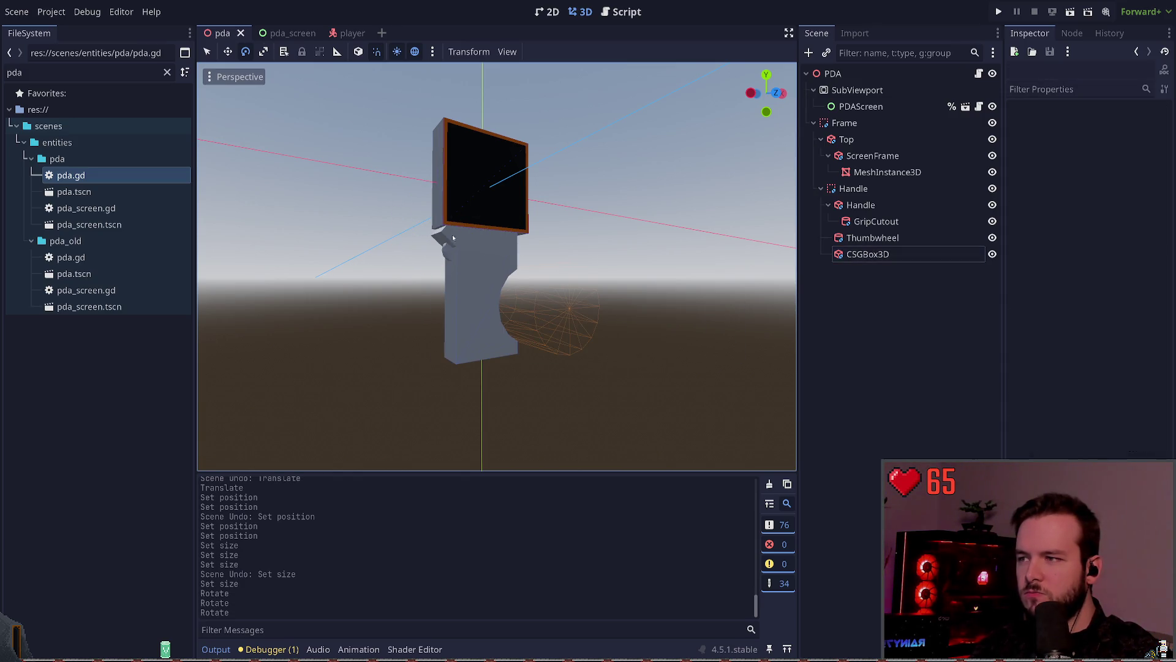
# - Move the angled side box up beneath the screen's left corner and save
pyautogui.click(456, 236)
pyautogui.press('w')
pyautogui.moveTo(467, 220); pyautogui.dragTo(460, 194)
pyautogui.hotkey('ctrl', 's')
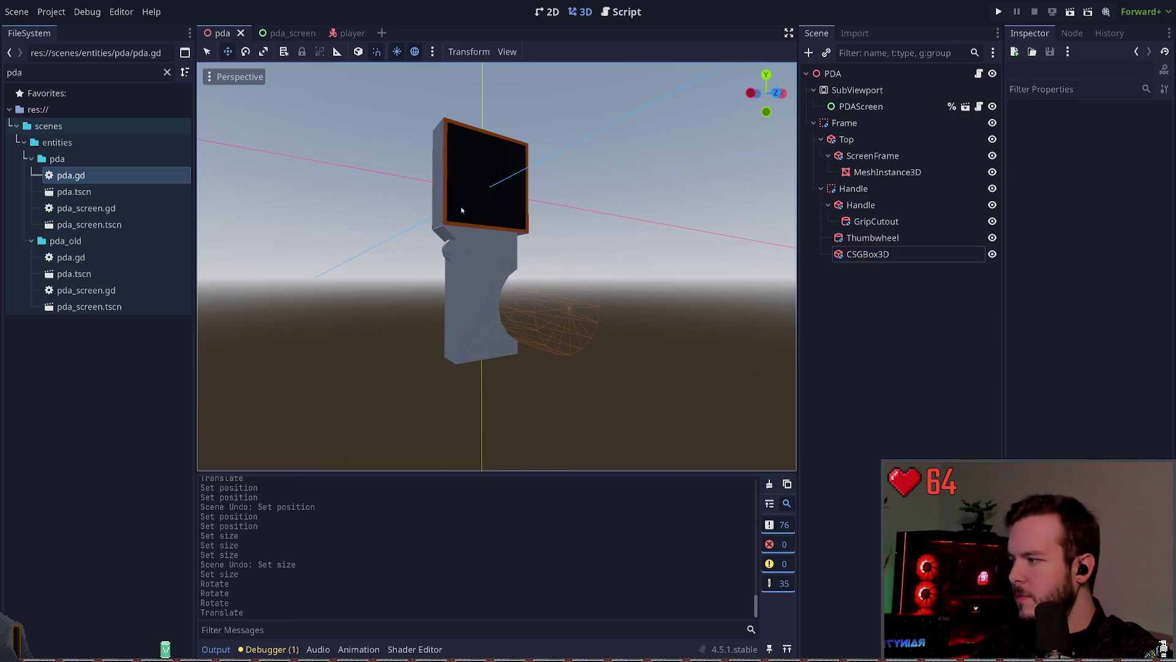
pyautogui.scroll(2, 443, 232)
pyautogui.click(443, 232)
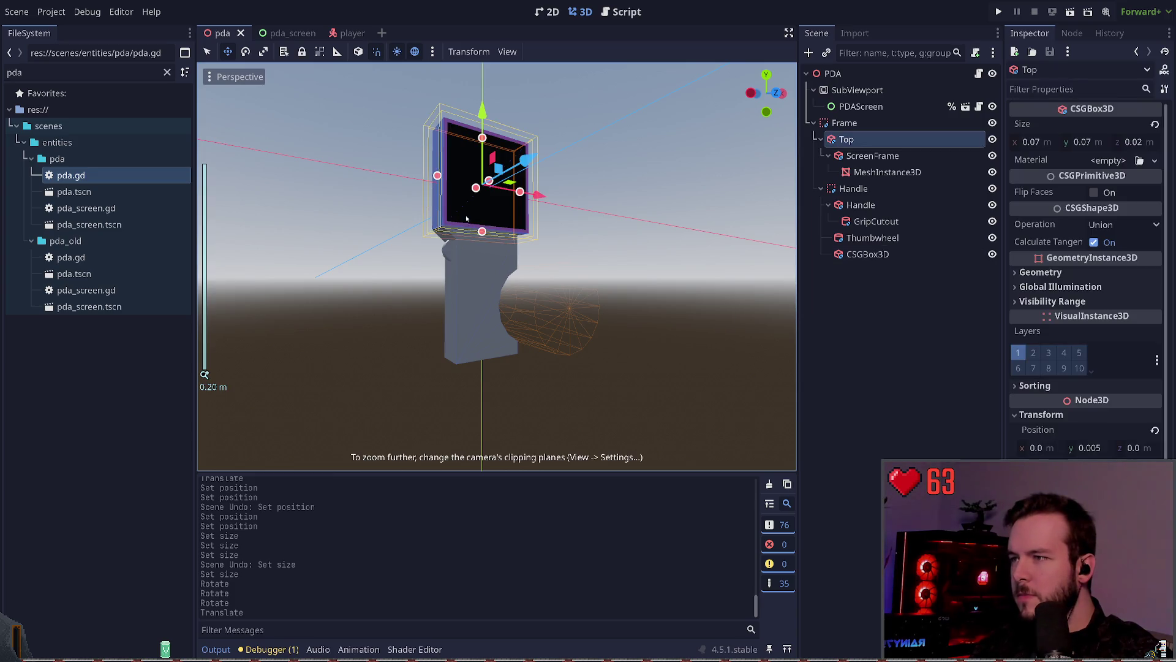
# - Select the angled side box, try a small move, then undo it
pyautogui.click(442, 232)
pyautogui.click(886, 282)
pyautogui.click(887, 255)
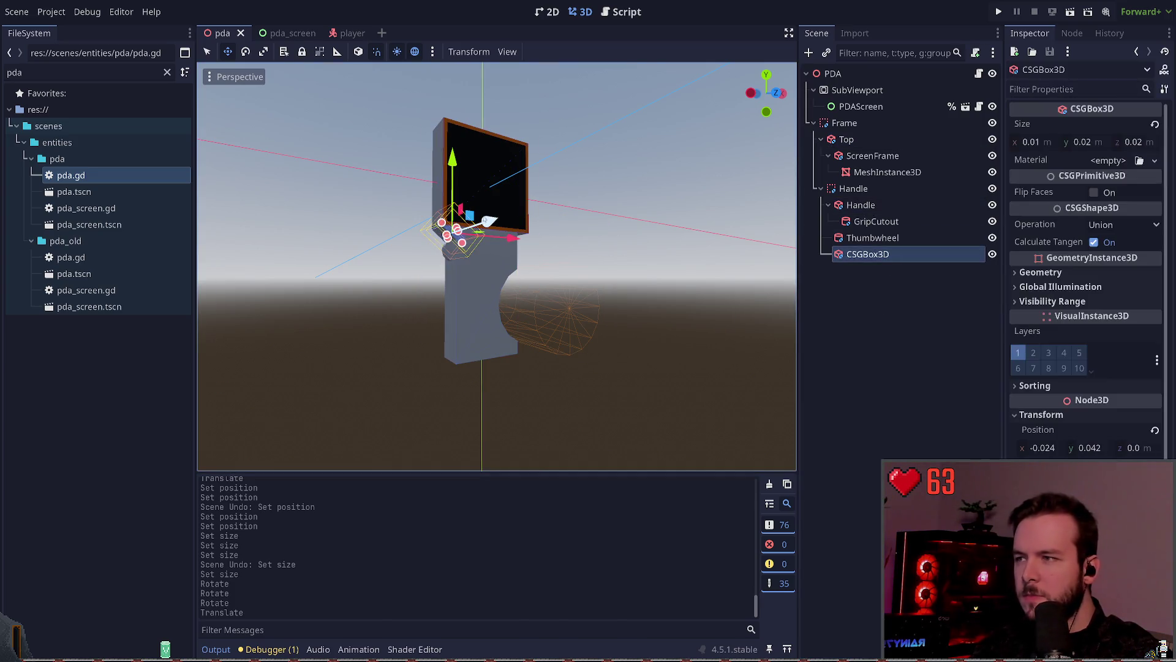
pyautogui.moveTo(473, 209); pyautogui.dragTo(471, 211)
pyautogui.hotkey('ctrl', 'z')
# - Set the side box height to 0.021 m and slide it along the X axis
pyautogui.click(446, 230)
pyautogui.click(446, 231)
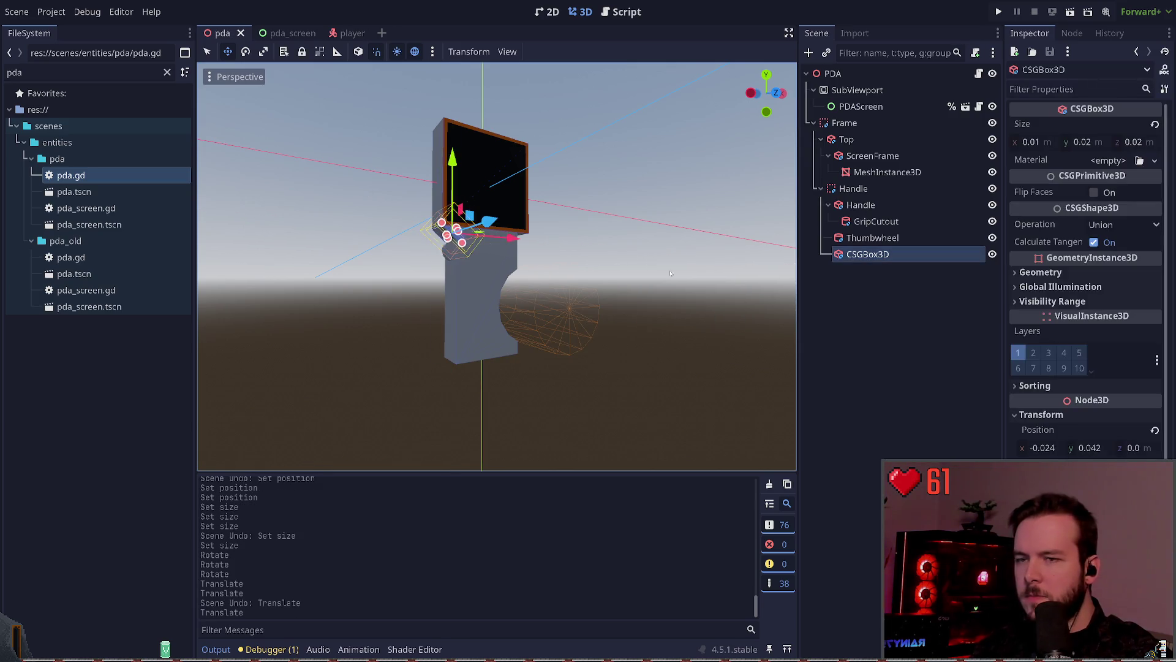
pyautogui.click(1100, 142)
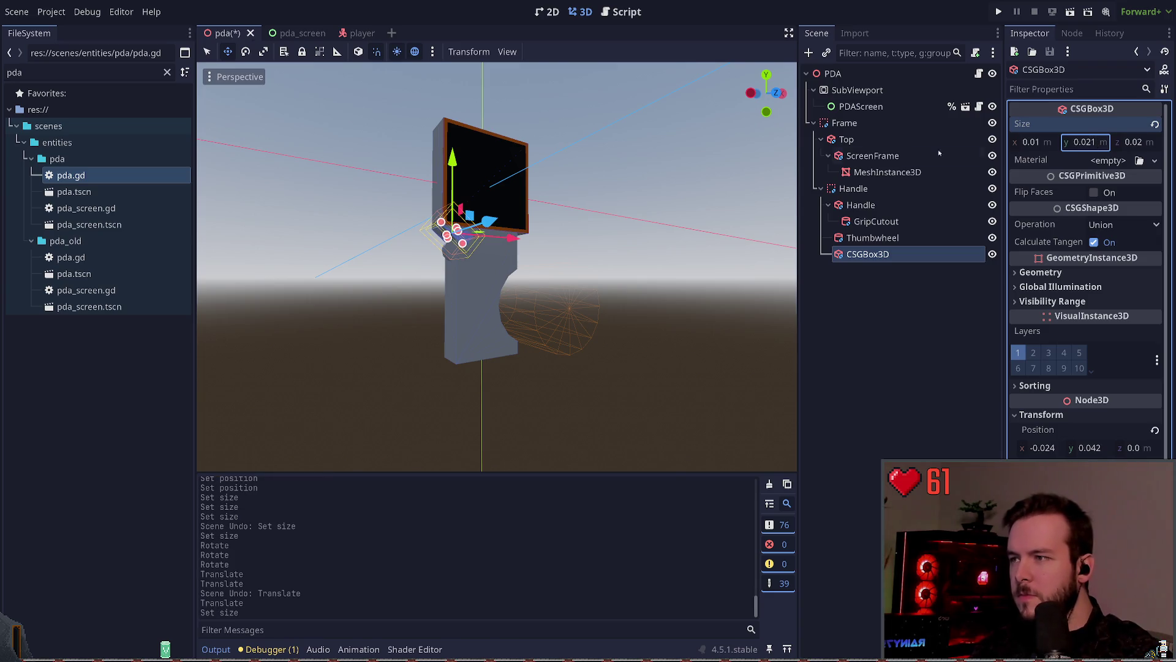
pyautogui.click(334, 226)
pyautogui.scroll(5, 335, 226)
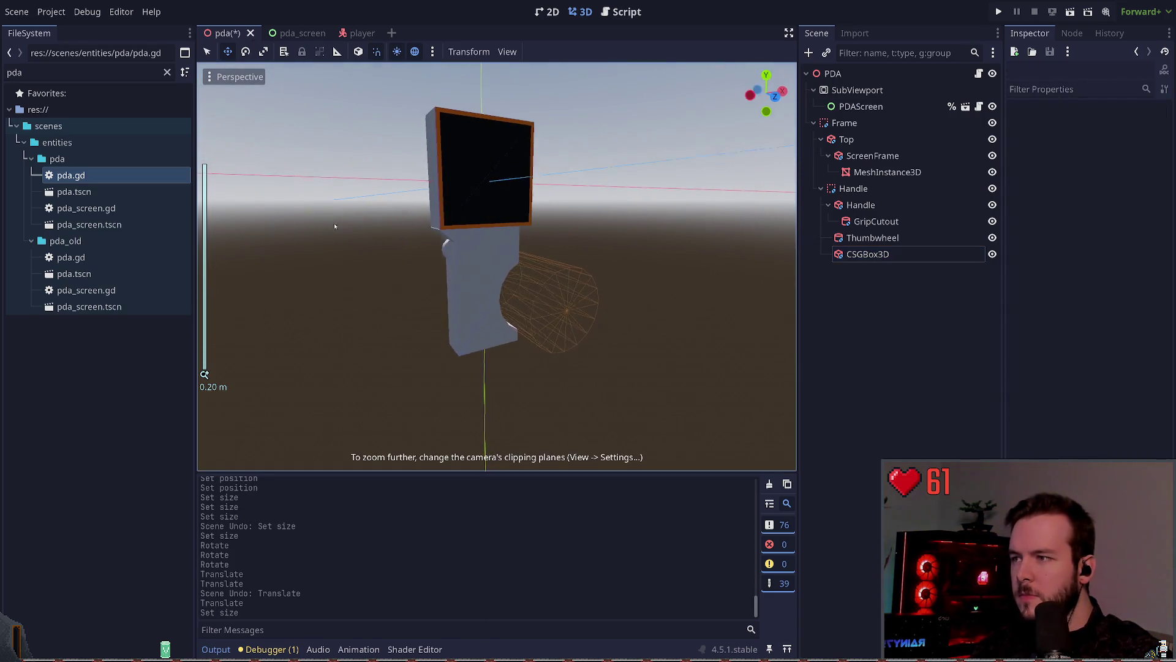
pyautogui.click(456, 236)
pyautogui.moveTo(506, 226); pyautogui.dragTo(521, 231)
pyautogui.click(633, 157)
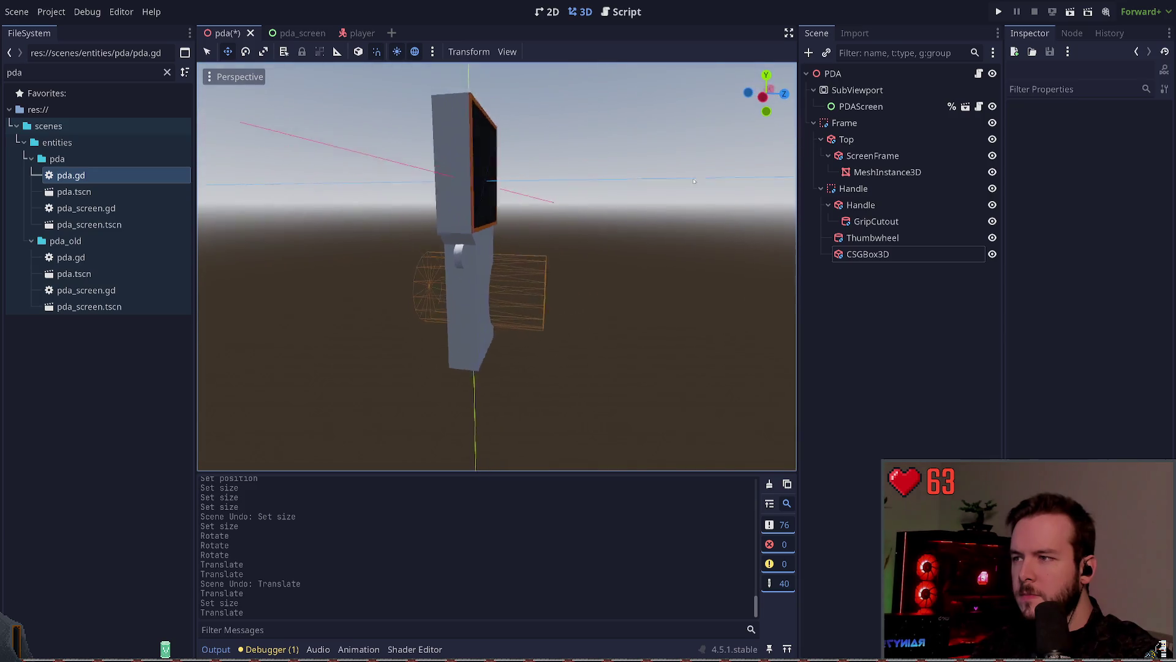
# - Change the side box height to 0.022 m and save the scene
pyautogui.click(460, 248)
pyautogui.click(585, 178)
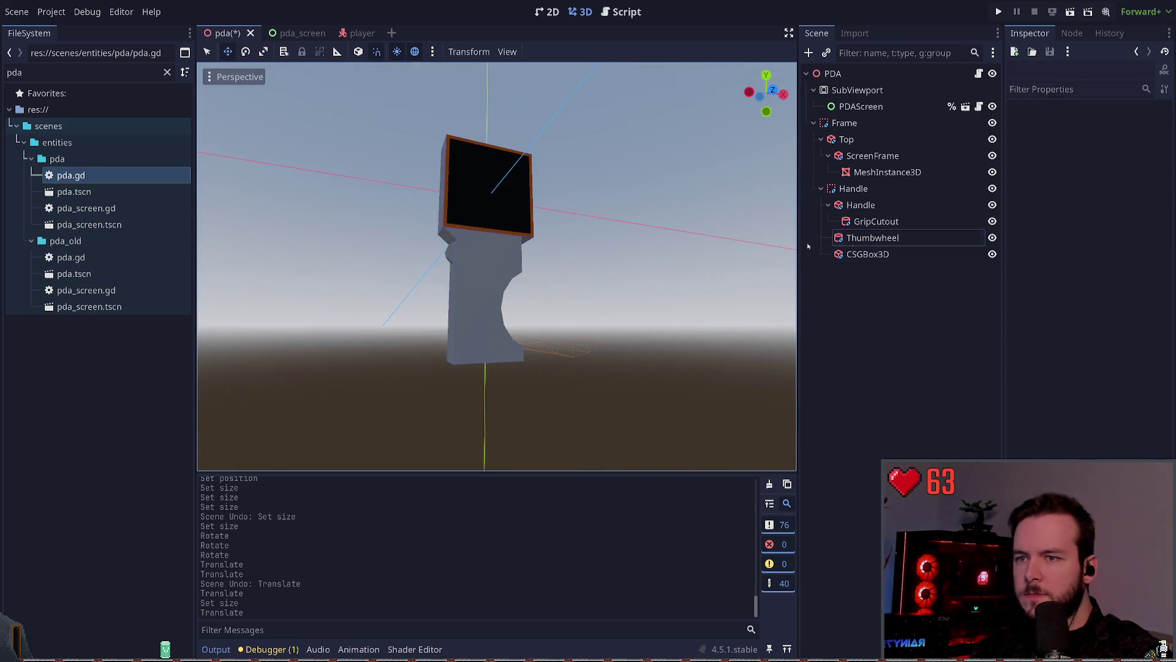
pyautogui.click(868, 254)
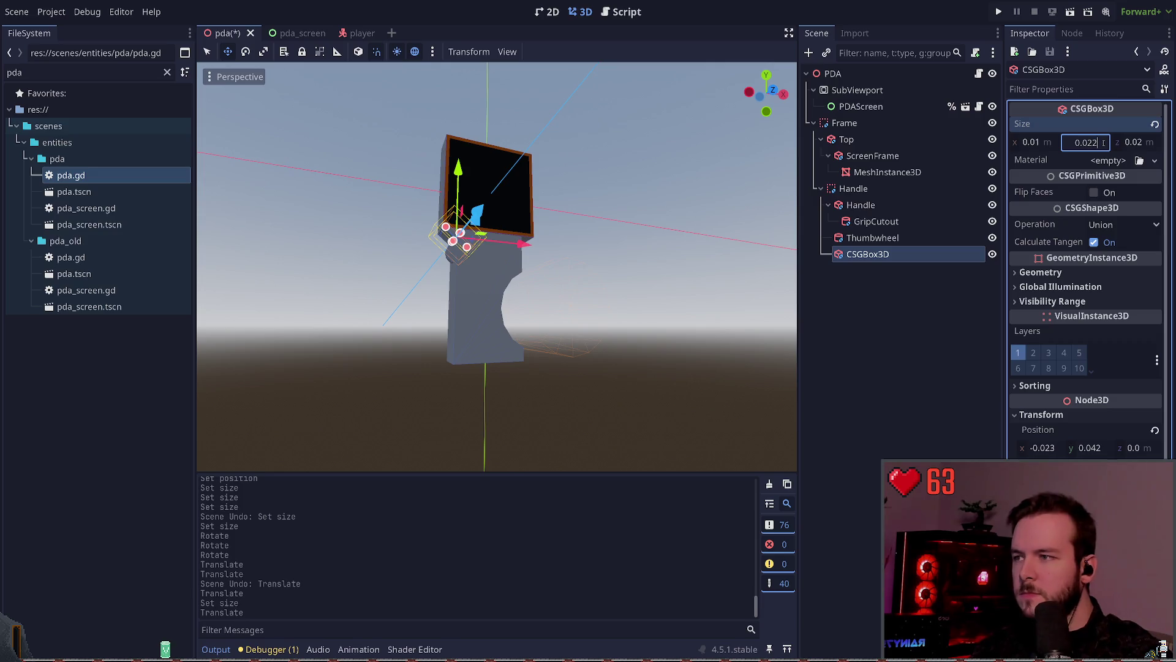
pyautogui.click(648, 204)
pyautogui.hotkey('ctrl', 's')
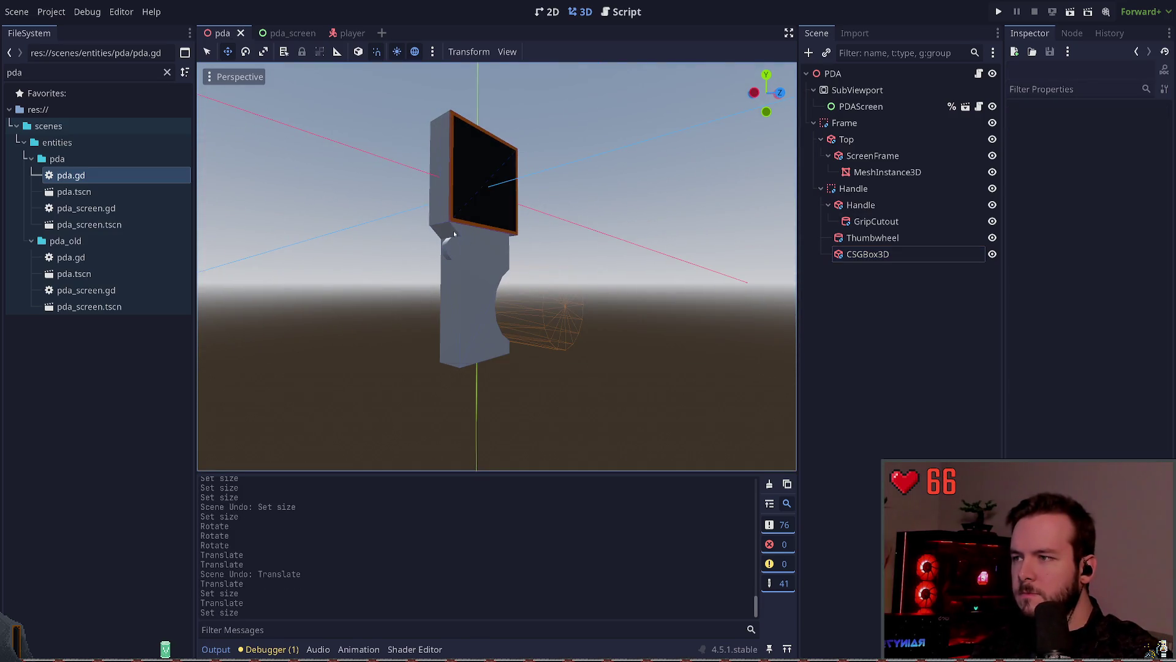
# - Nudge the side box along X to x -0.023 under the screen's corner, and save
pyautogui.click(861, 204)
pyautogui.click(887, 173)
pyautogui.click(867, 254)
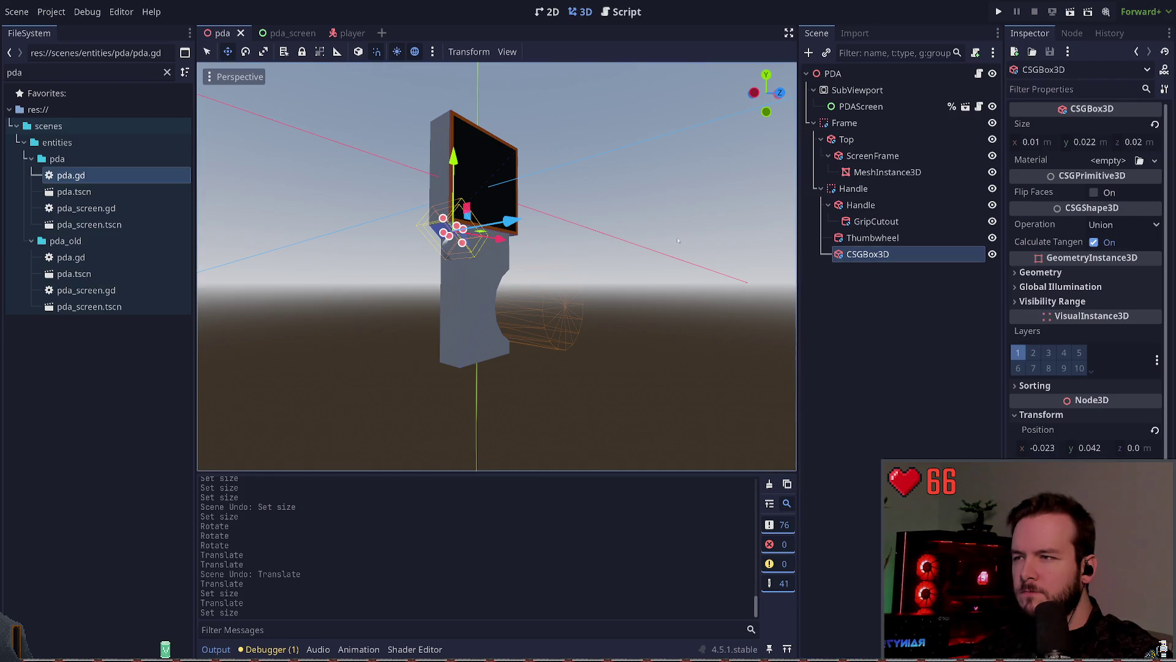
pyautogui.moveTo(512, 221); pyautogui.dragTo(503, 224)
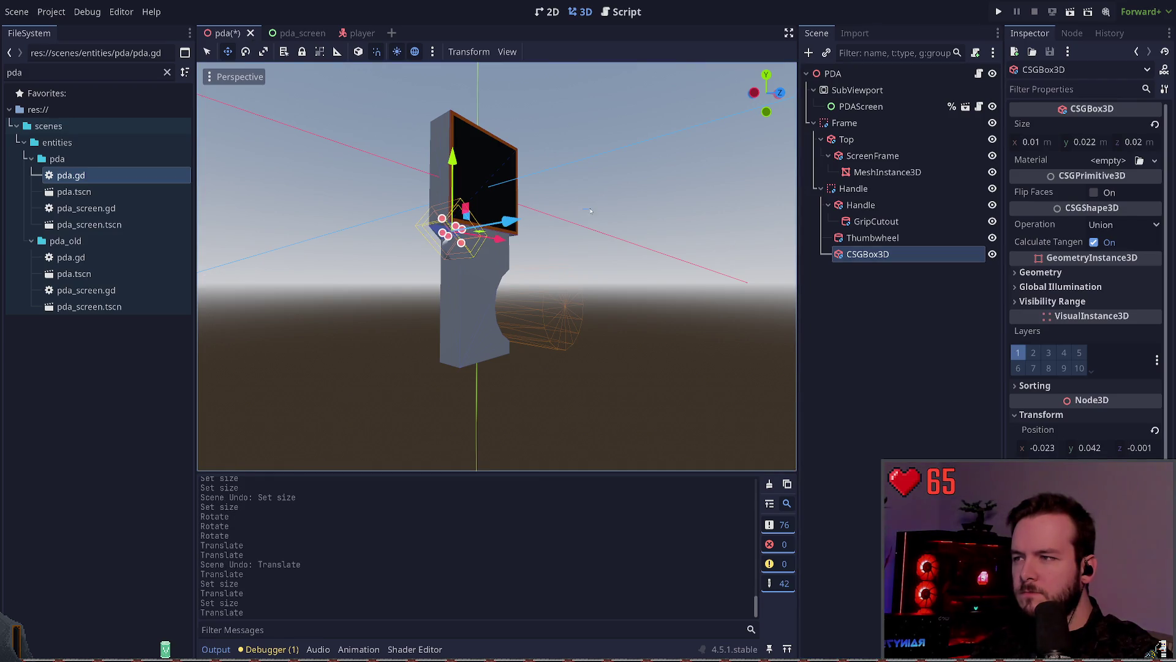
pyautogui.click(560, 217)
pyautogui.hotkey('ctrl', 'z')
pyautogui.click(465, 232)
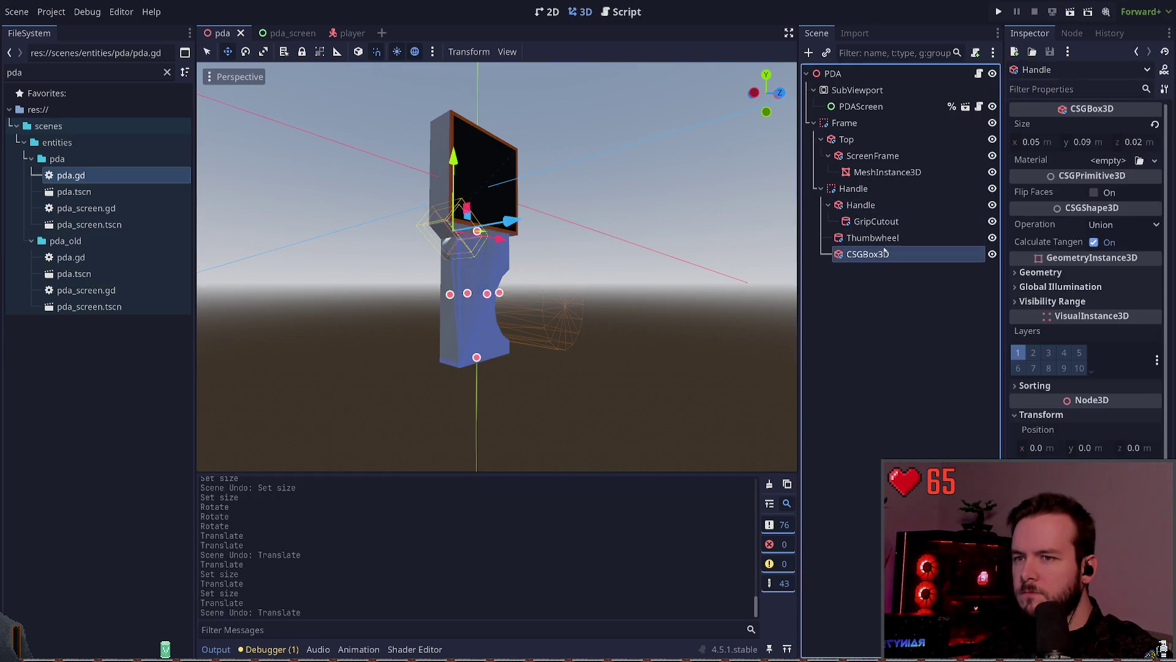
pyautogui.moveTo(516, 238); pyautogui.dragTo(506, 243)
pyautogui.hotkey('ctrl', 's')
# - Clear the selection and orbit the view to a level angle to check the box
pyautogui.click(639, 196)
pyautogui.click(447, 228)
pyautogui.click(524, 161)
pyautogui.scroll(5, 524, 161)
pyautogui.moveTo(523, 161)
pyautogui.mouseDown()
pyautogui.moveTo(493, 222)
pyautogui.moveTo(509, 215)
pyautogui.mouseUp()
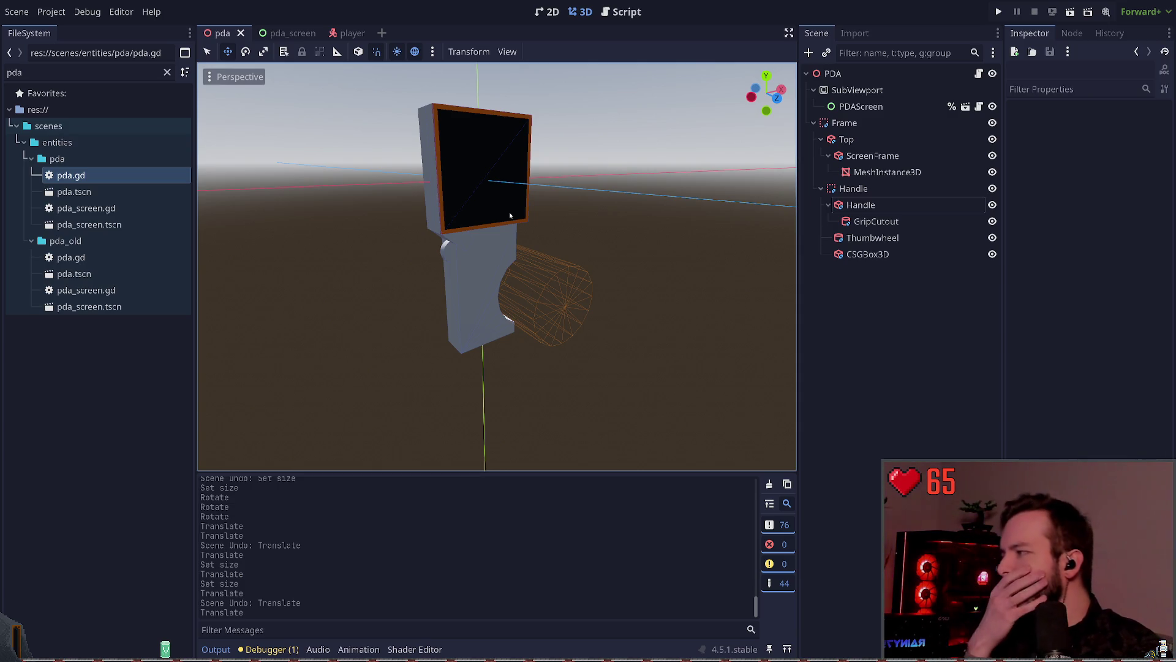
pyautogui.moveTo(506, 207)
pyautogui.mouseDown()
pyautogui.moveTo(462, 134)
pyautogui.moveTo(480, 134)
pyautogui.mouseUp()
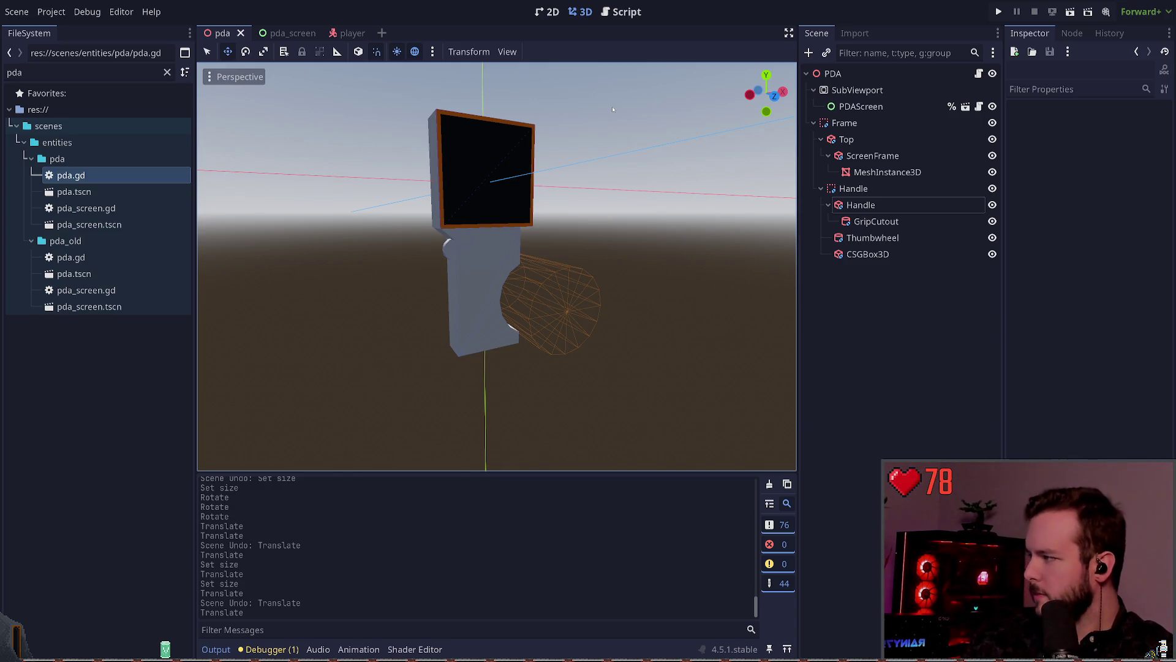
pyautogui.moveTo(577, 225); pyautogui.dragTo(563, 200)
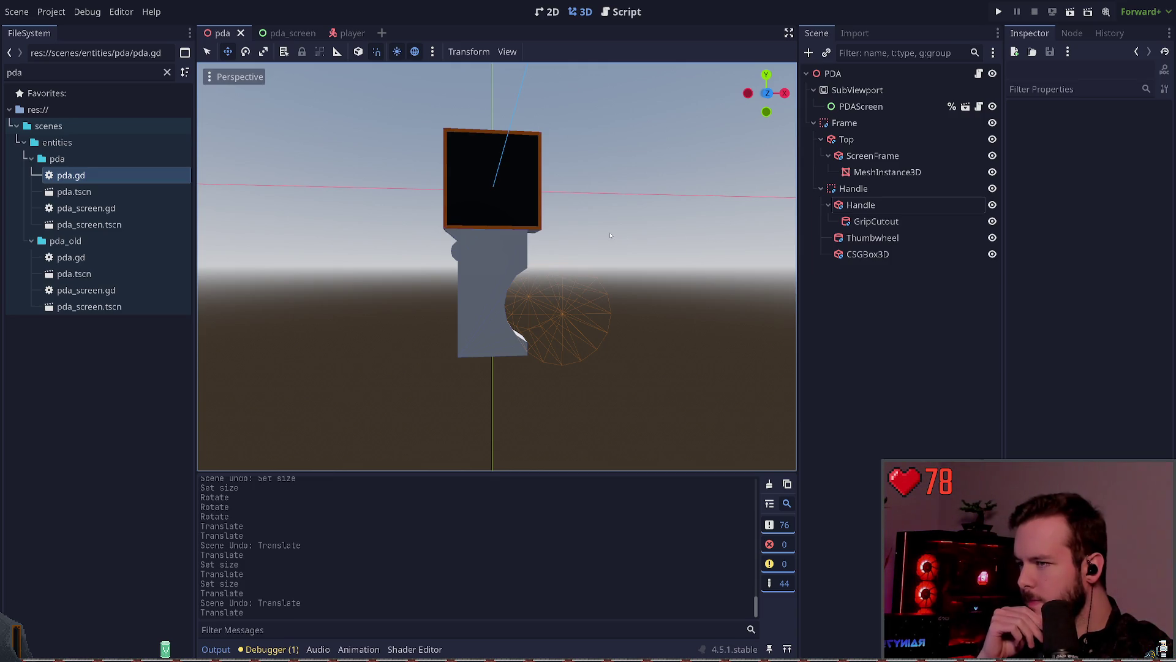
pyautogui.moveTo(610, 235); pyautogui.dragTo(612, 236)
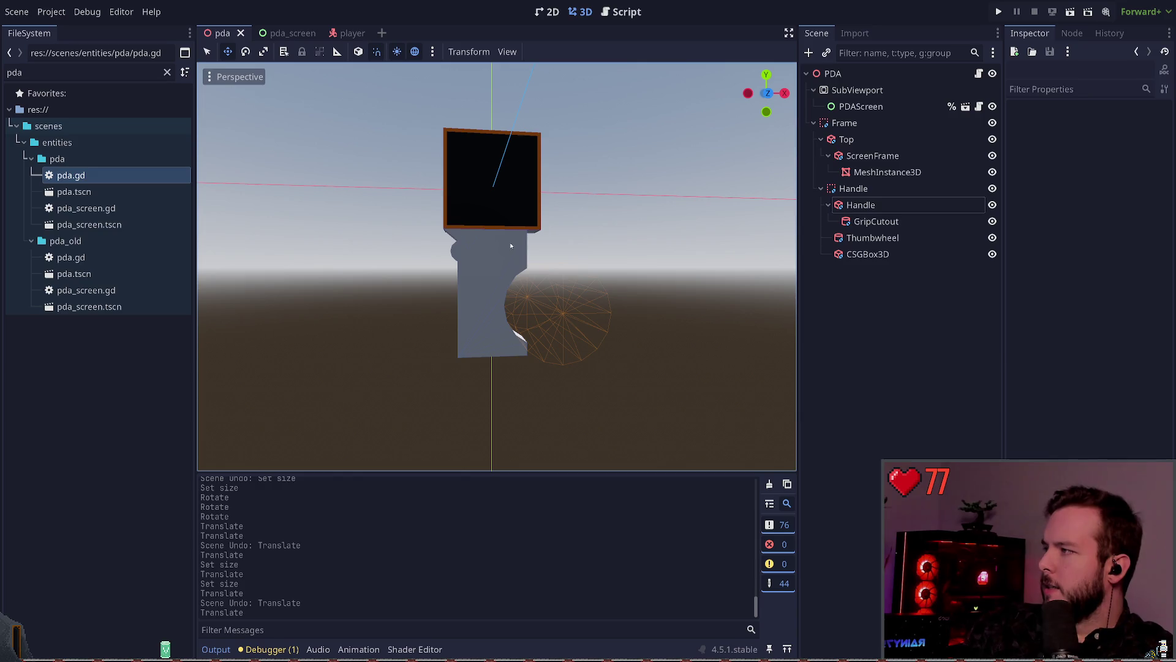
pyautogui.scroll(2, 478, 240)
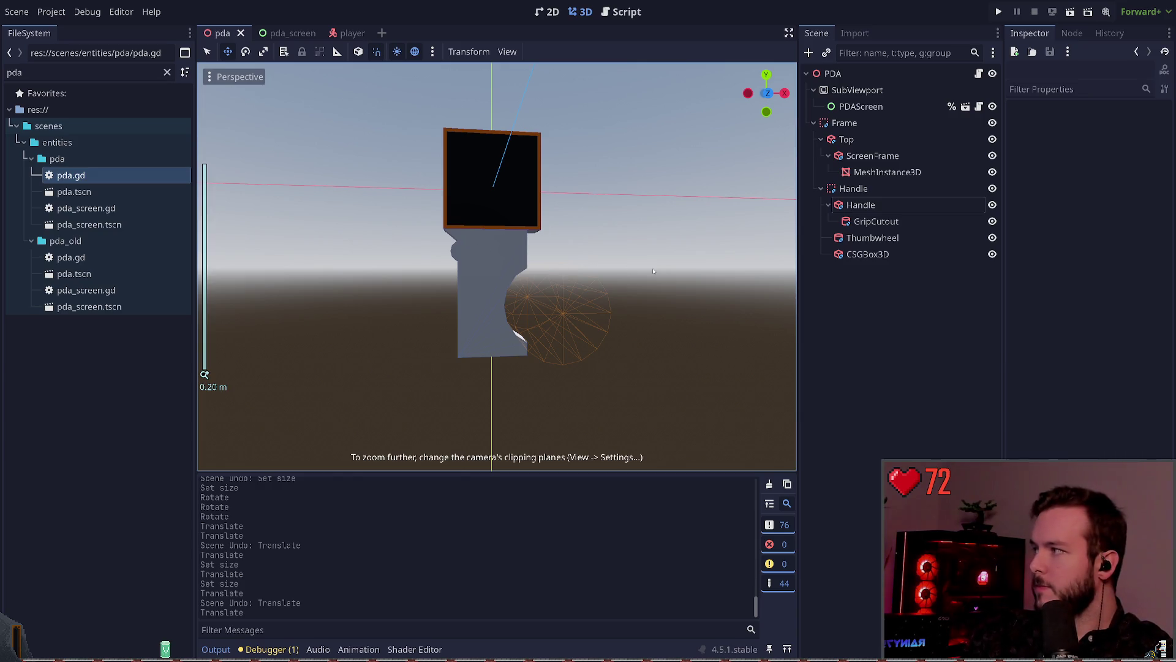
pyautogui.click(856, 342)
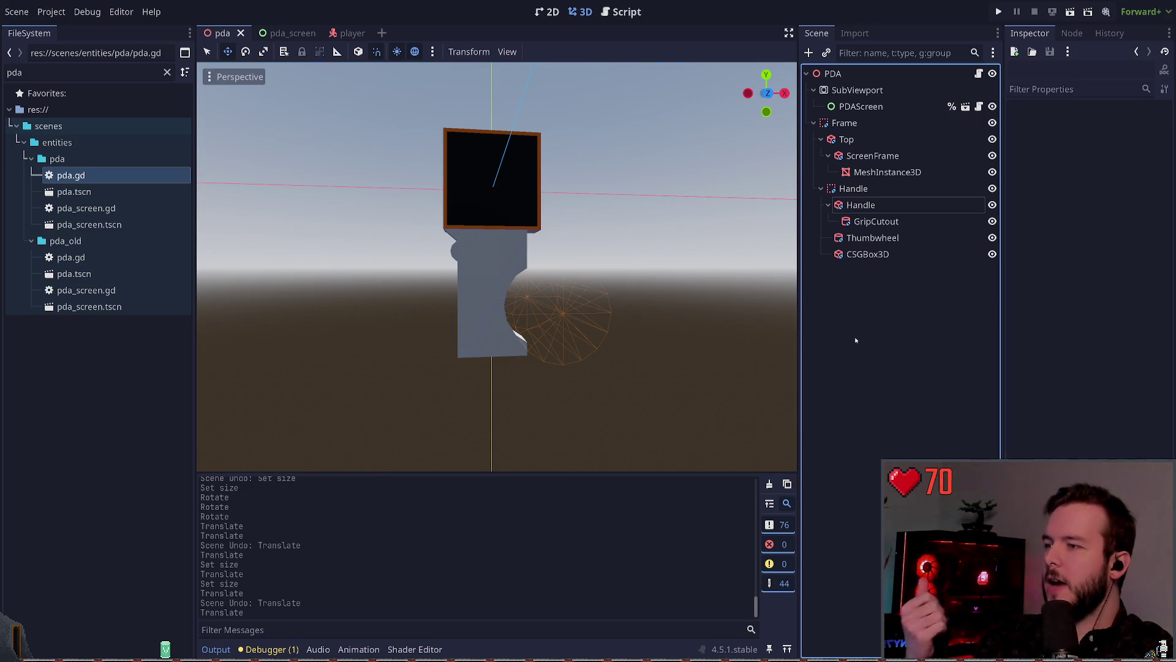
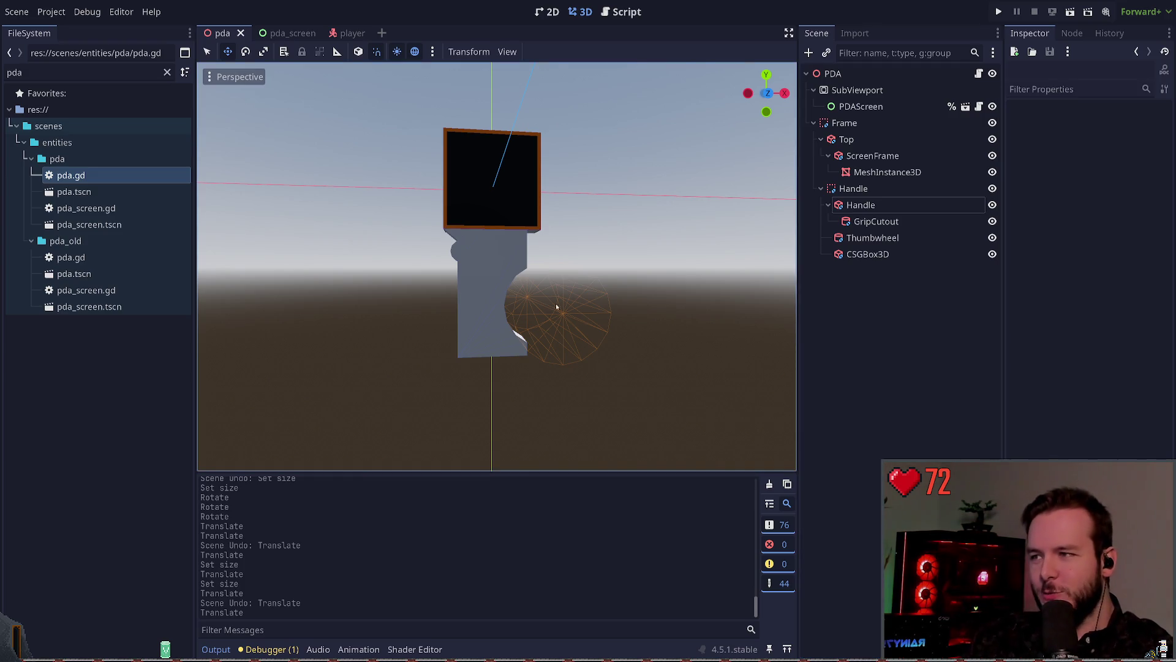
# - Rename the CSGBox3D node to DiagonalLeft
pyautogui.scroll(3, 499, 218)
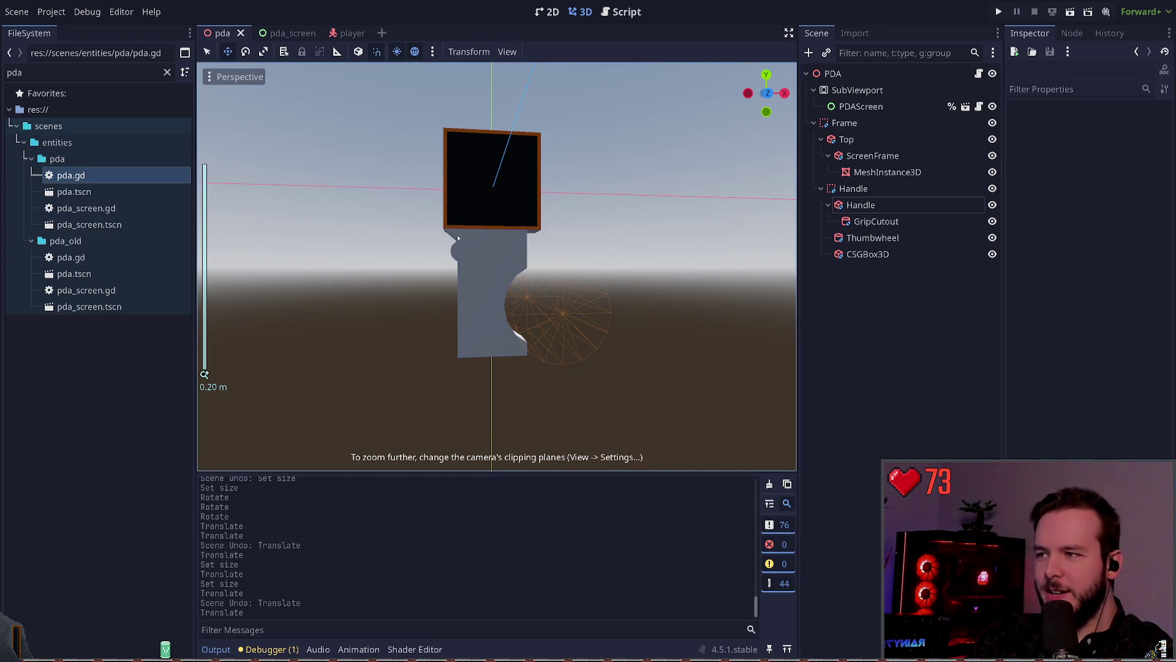
pyautogui.click(883, 255)
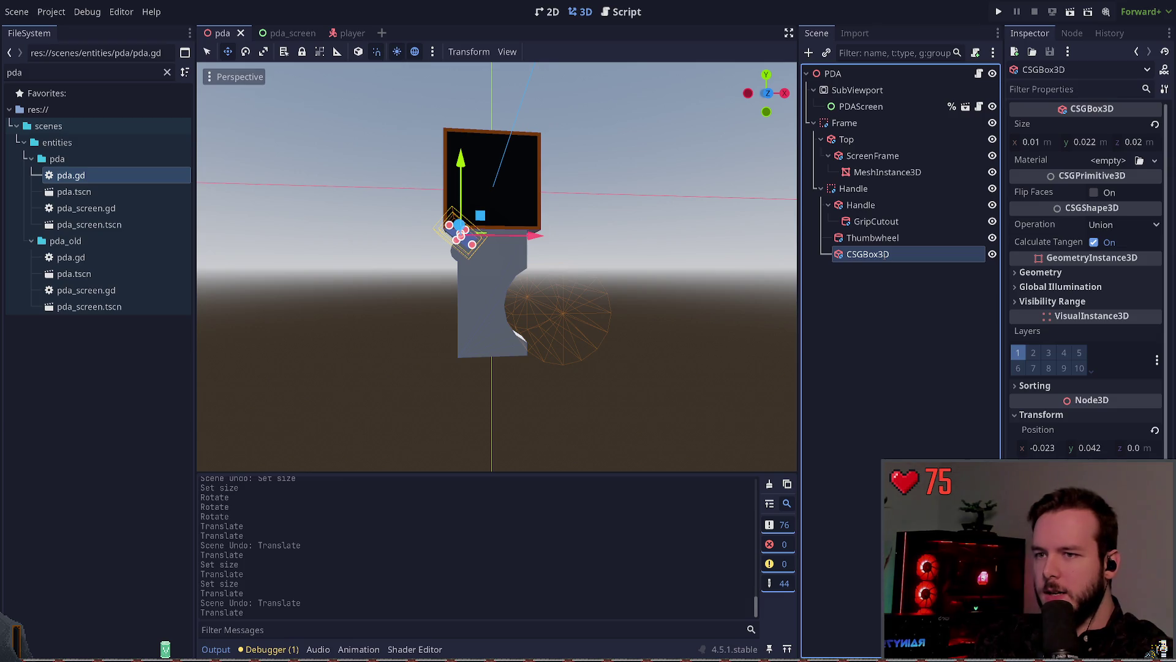
pyautogui.write('Diagonal')
pyautogui.press('Return')
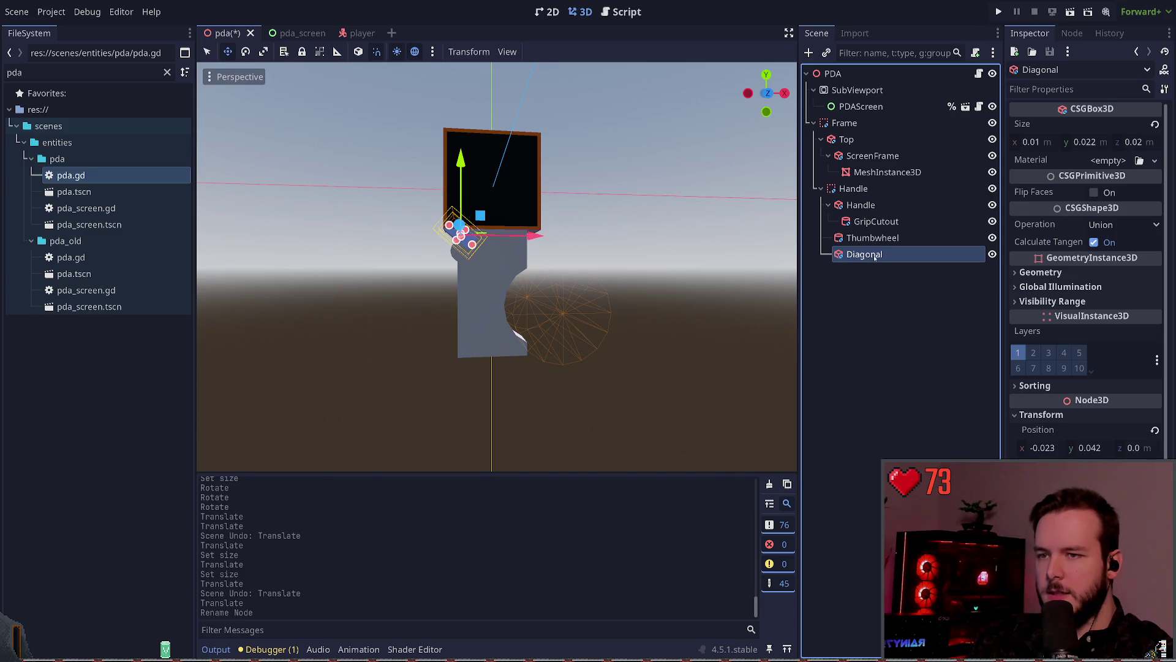
pyautogui.write('Let')
pyautogui.press('Return')
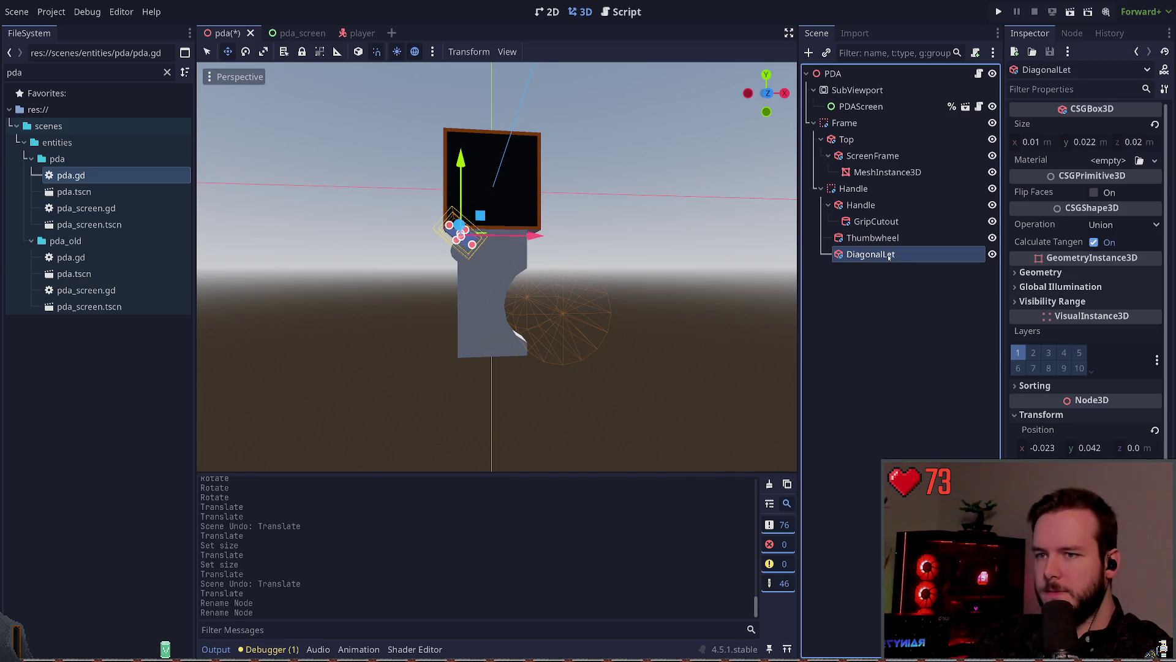
pyautogui.write('f')
pyautogui.press('Return')
# - Duplicate the box as DiagonalRight, rotate it by -75 degrees and save
pyautogui.hotkey('ctrl', 'd')
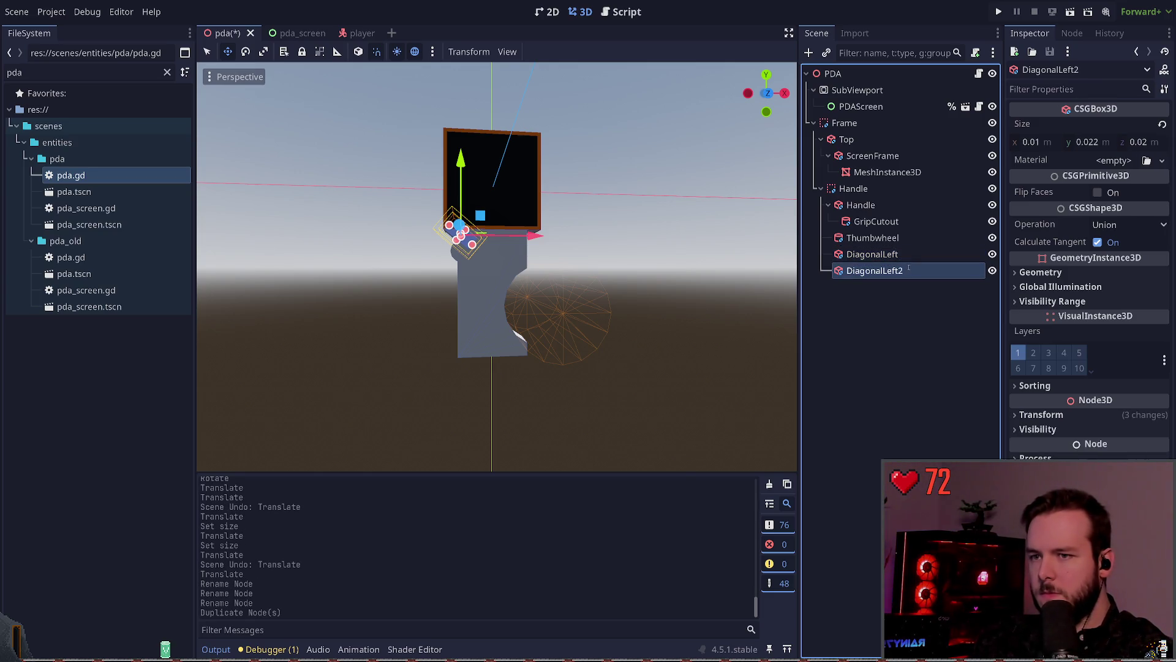
pyautogui.write('DiagonalRight')
pyautogui.press('Return')
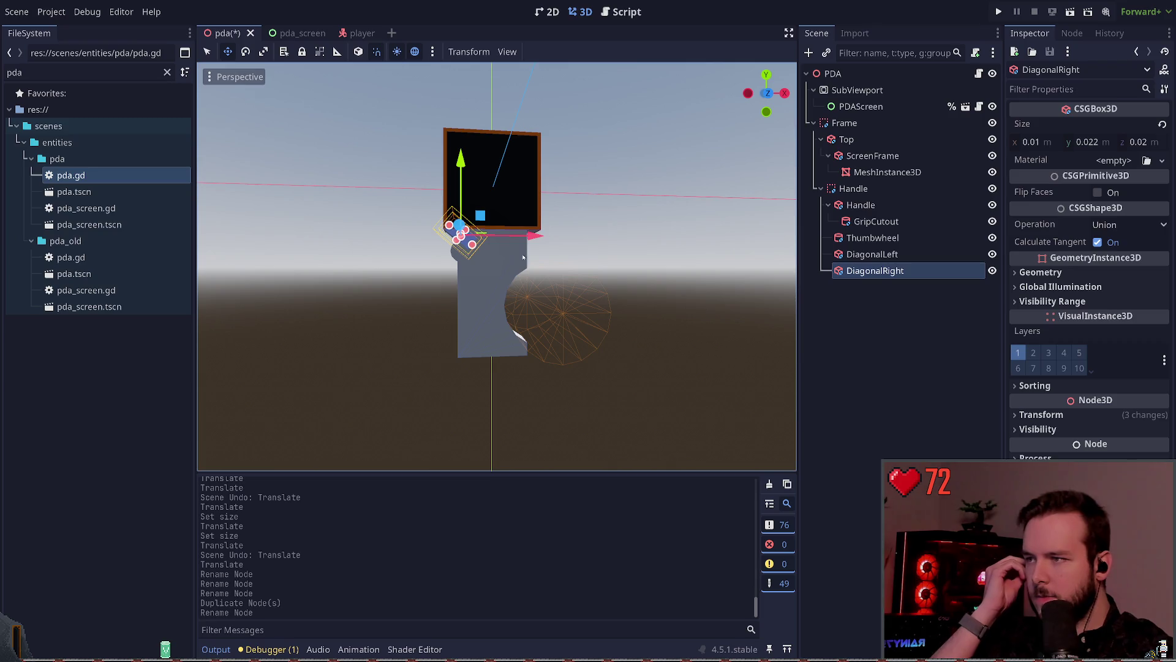
pyautogui.press('e')
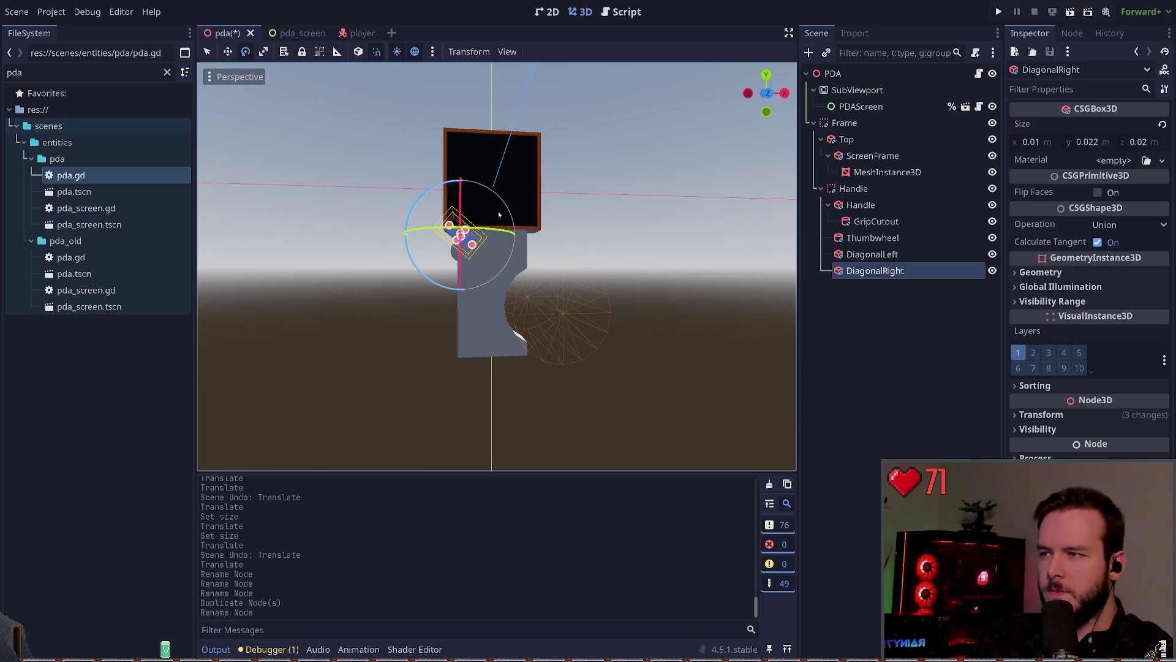
pyautogui.moveTo(415, 198)
pyautogui.mouseDown()
pyautogui.moveTo(474, 190)
pyautogui.moveTo(511, 244)
pyautogui.mouseUp()
pyautogui.hotkey('ctrl', 's')
# - Move DiagonalRight to the right along X and check it from a new angle
pyautogui.press('w')
pyautogui.moveTo(531, 236); pyautogui.dragTo(597, 236)
pyautogui.click(671, 195)
pyautogui.moveTo(671, 195)
pyautogui.mouseDown()
pyautogui.moveTo(554, 232)
pyautogui.moveTo(615, 236)
pyautogui.moveTo(702, 161)
pyautogui.moveTo(617, 227)
pyautogui.mouseUp()
pyautogui.click(553, 232)
pyautogui.click(674, 184)
# - Set DiagonalRight's x position to 0.023, mirroring DiagonalLeft's -0.023, and save
pyautogui.scroll(1, 618, 227)
pyautogui.click(872, 254)
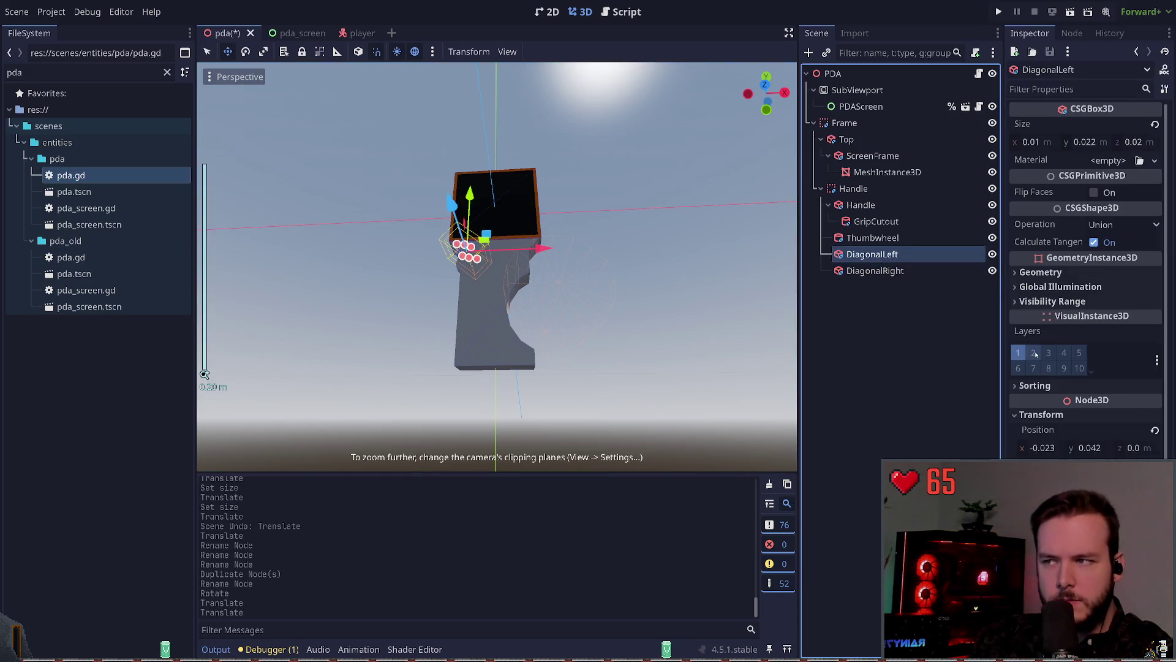
pyautogui.click(1037, 448)
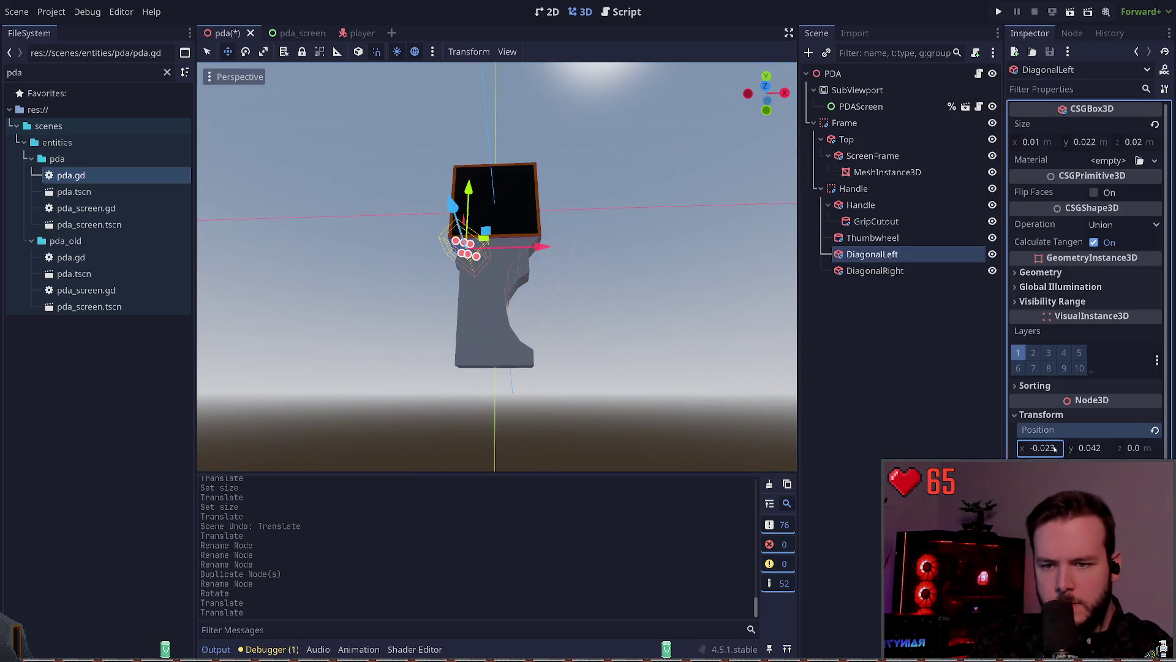
pyautogui.click(918, 271)
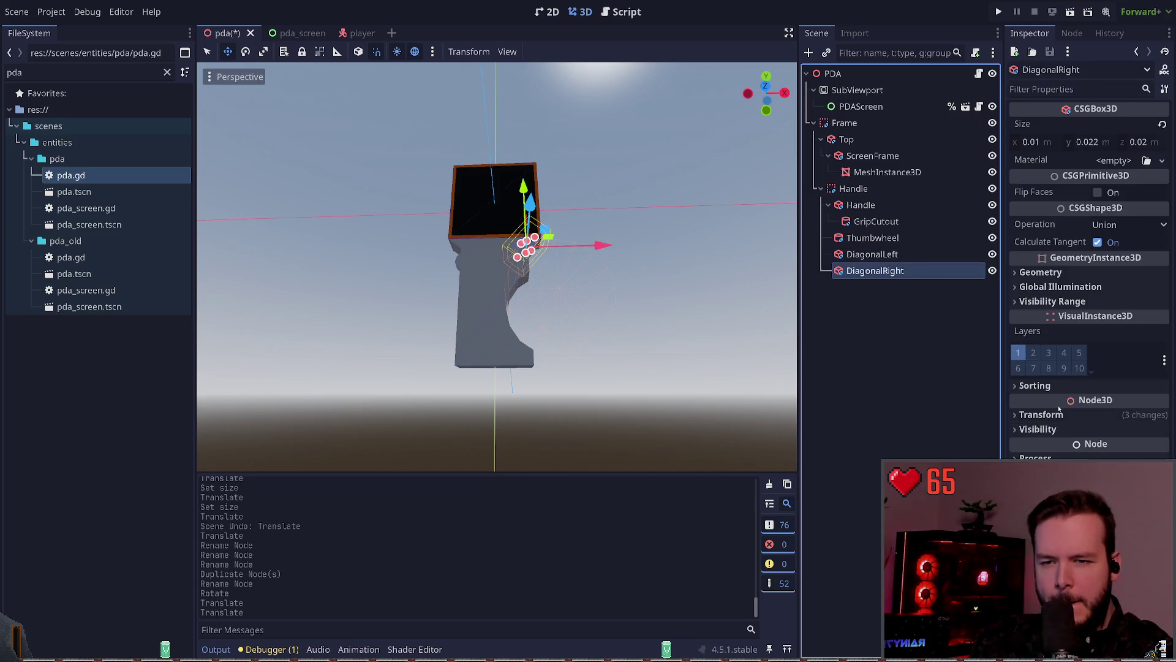
pyautogui.click(1058, 449)
pyautogui.write('-0.023')
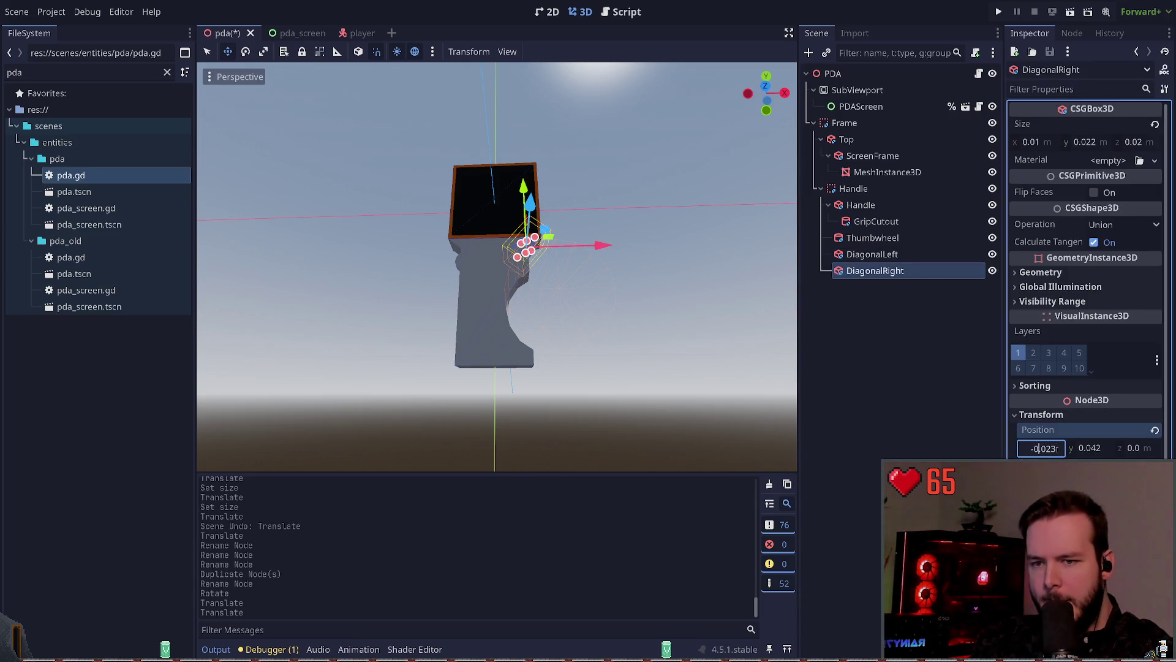
pyautogui.press('Return')
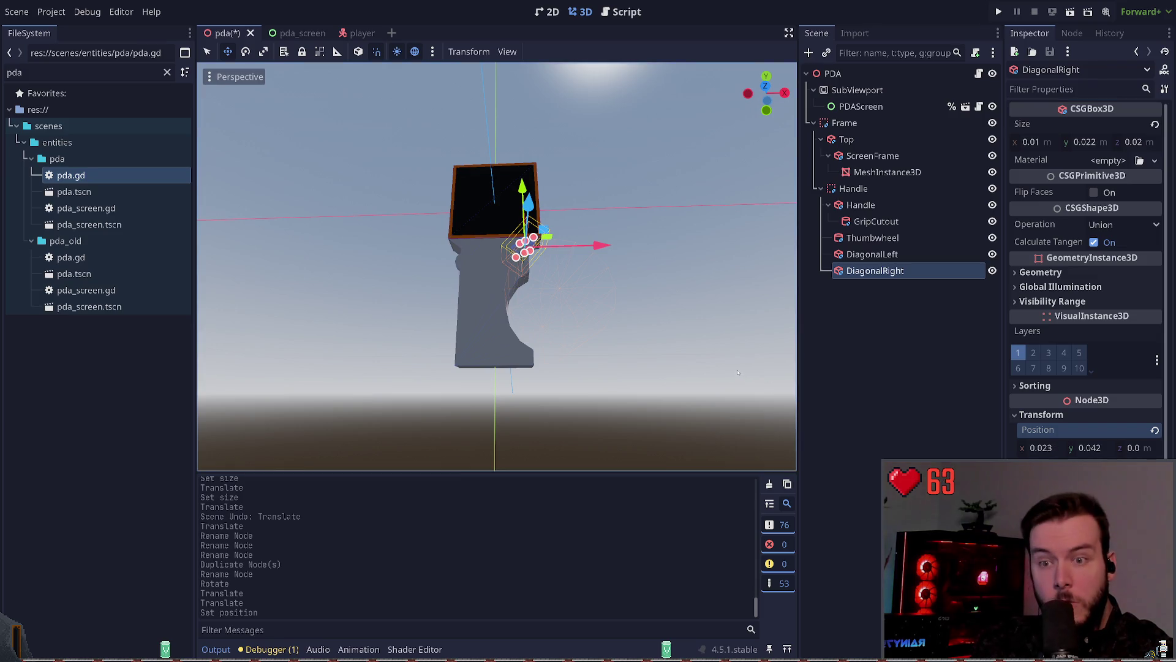
pyautogui.click(623, 284)
pyautogui.hotkey('ctrl', 's')
pyautogui.scroll(2, 623, 285)
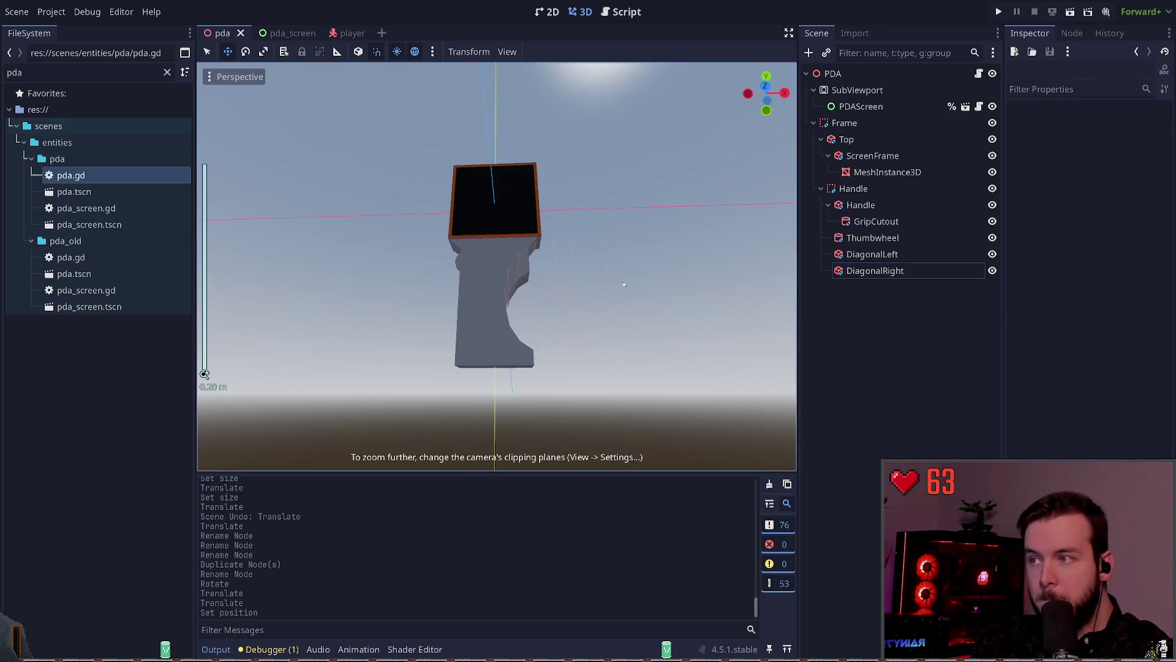
# - Inspect the PDA from above and below, selecting the Handle, GripCutout and DiagonalRight
pyautogui.press('KP_8')
pyautogui.press('KP_8')
pyautogui.press('KP_2')
pyautogui.press('KP_2')
pyautogui.press('KP_2')
pyautogui.click(524, 250)
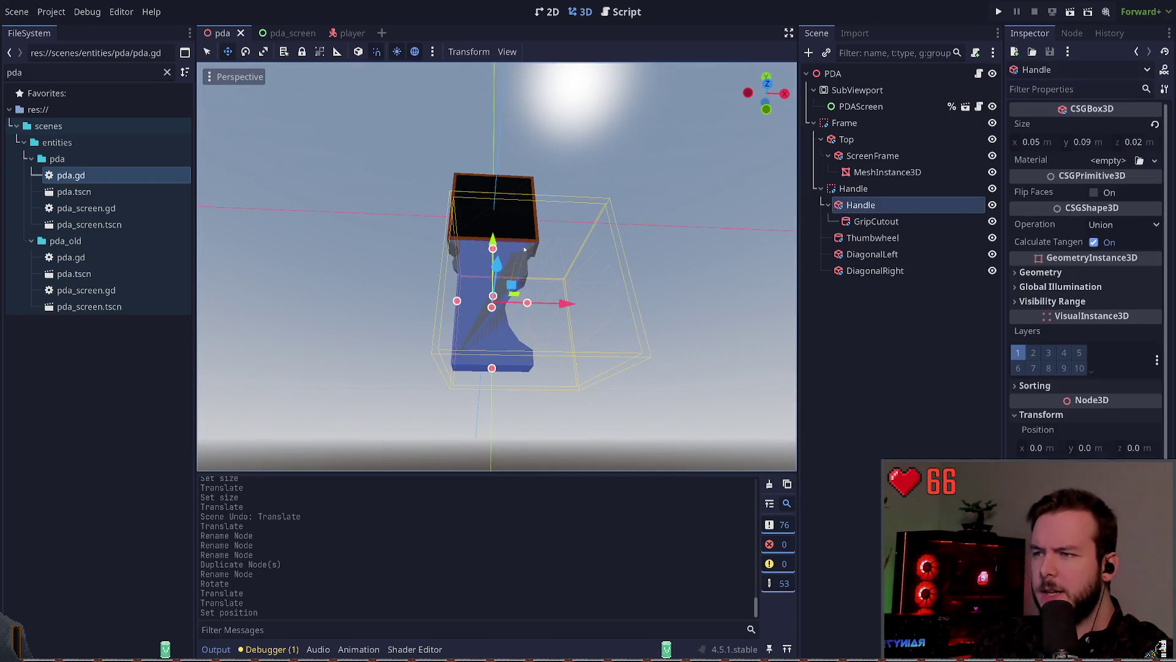
pyautogui.click(524, 249)
pyautogui.press('KP_8')
pyautogui.press('KP_8')
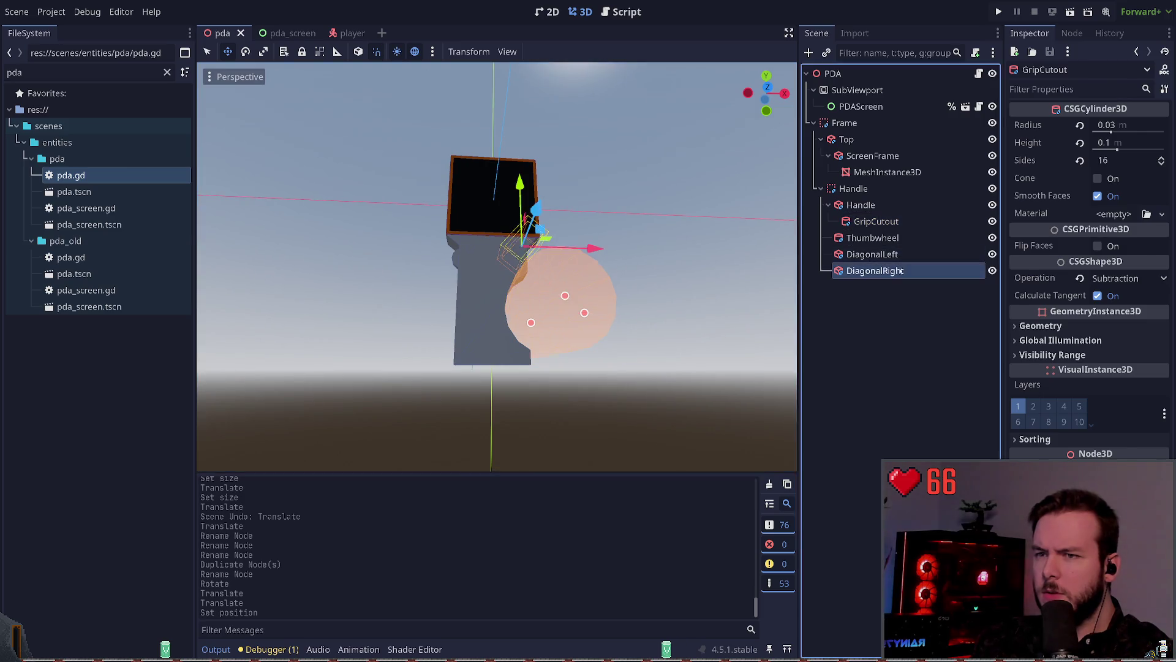
pyautogui.click(900, 270)
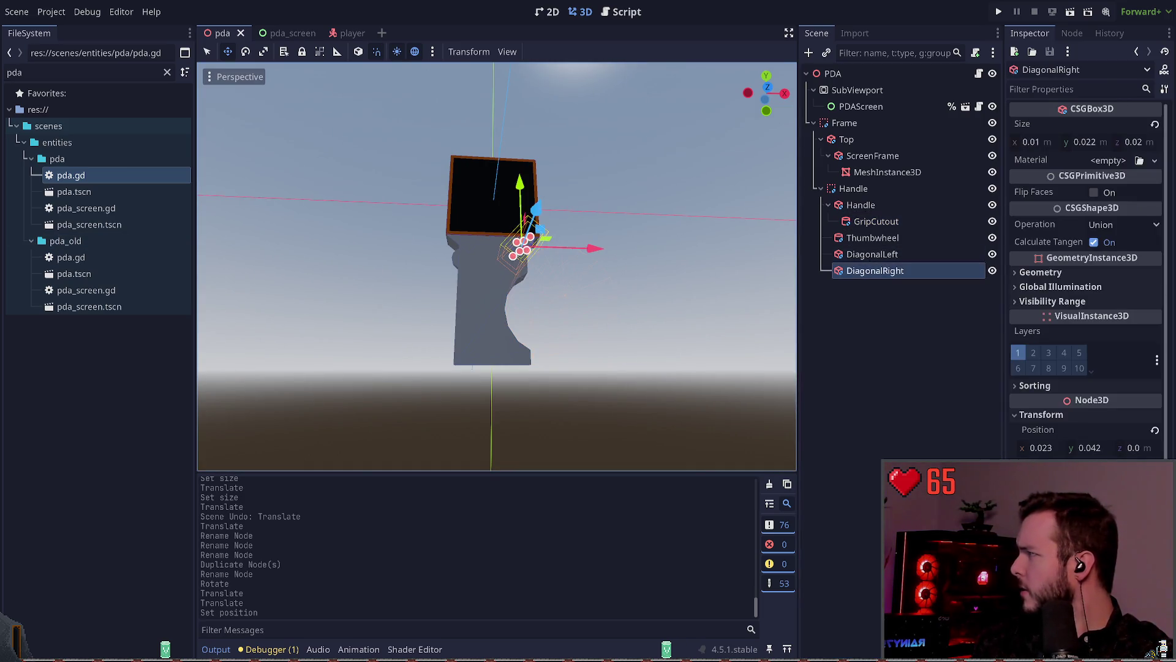
pyautogui.scroll(3, 496, 264)
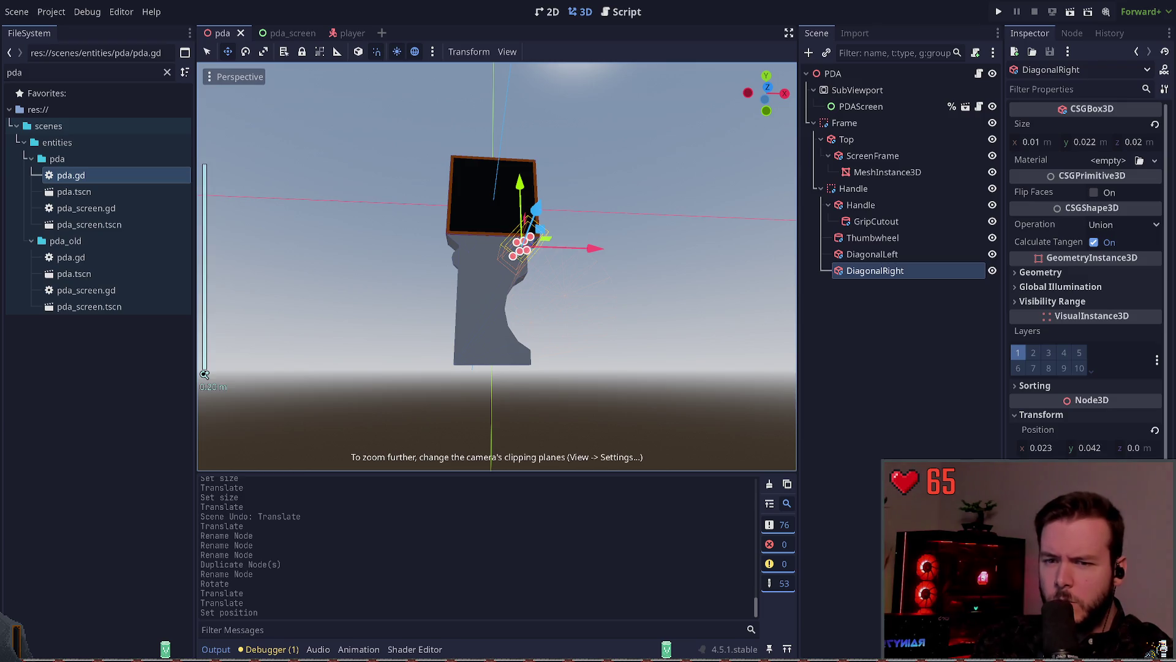
pyautogui.click(885, 277)
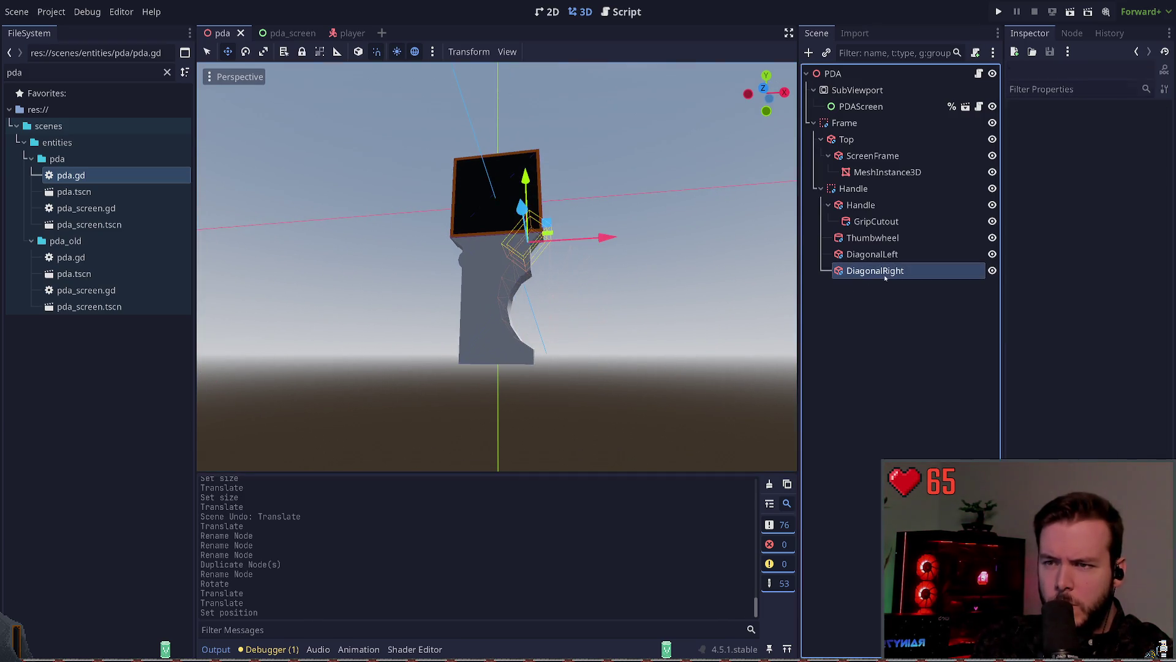
pyautogui.press('e')
pyautogui.scroll(2, 627, 266)
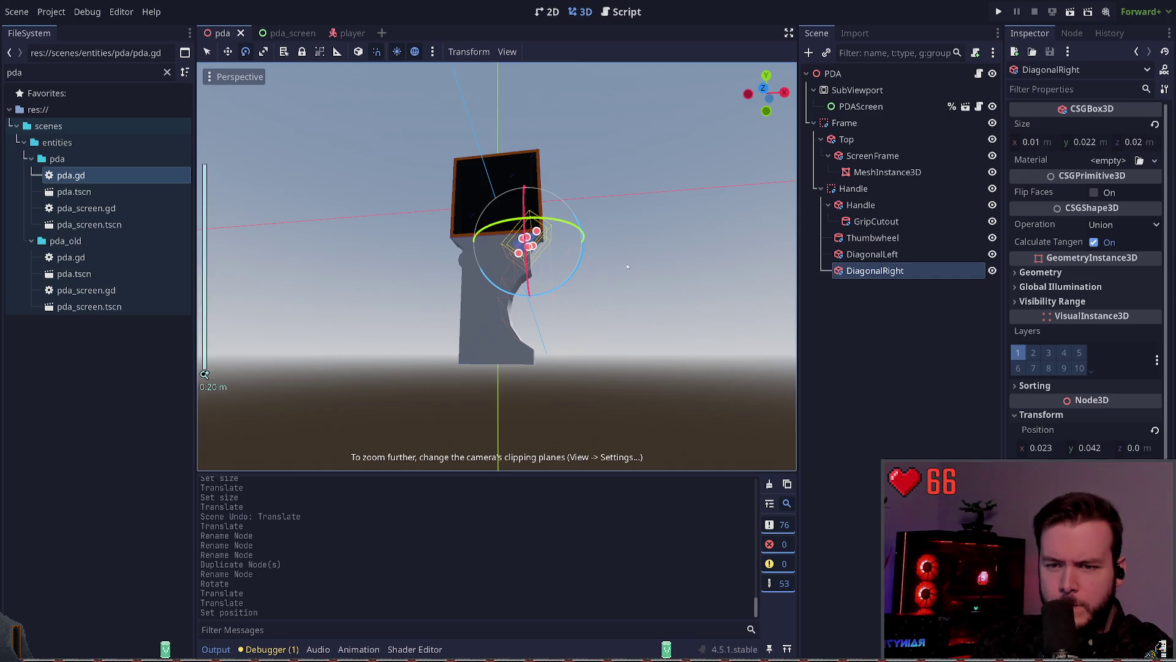
pyautogui.click(625, 267)
pyautogui.click(864, 270)
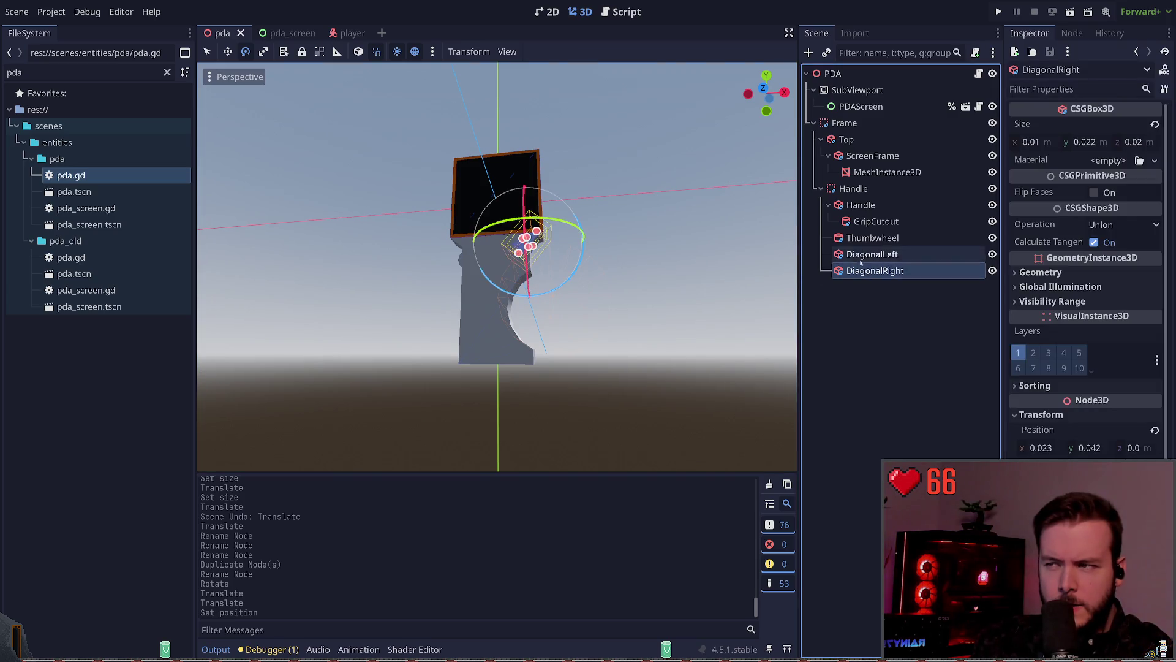
# - Compare with DiagonalLeft, set DiagonalRight's x position to 0.025 and save
pyautogui.press('Up')
pyautogui.click(864, 273)
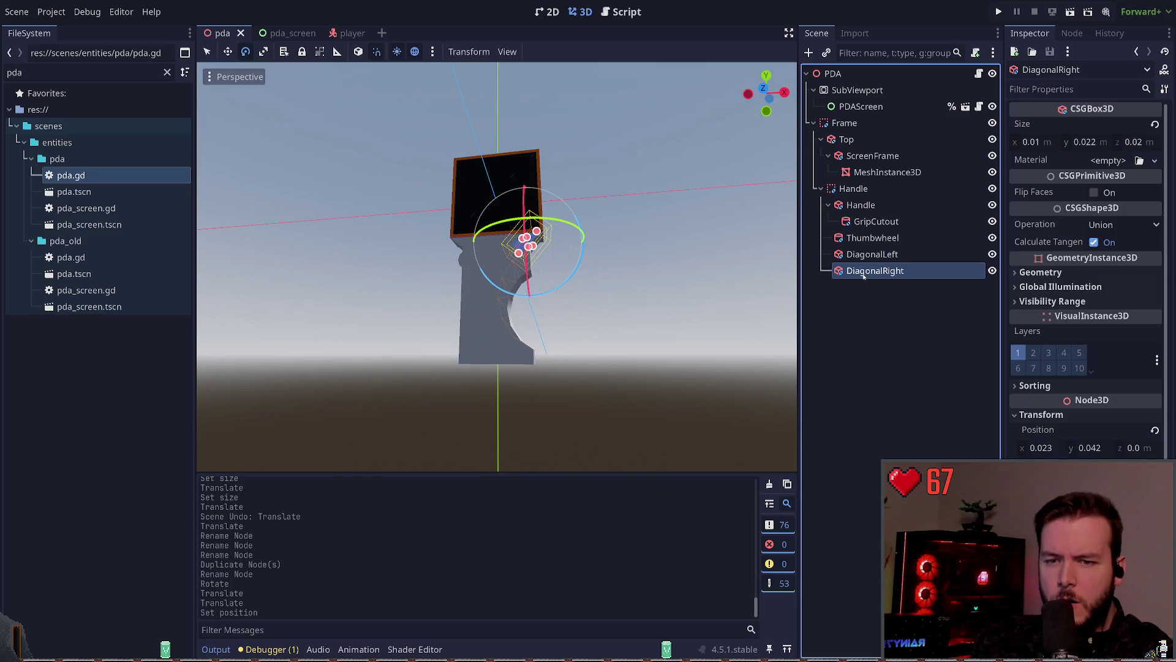
pyautogui.click(1041, 448)
pyautogui.write('0.025')
pyautogui.press('Return')
pyautogui.click(703, 287)
pyautogui.hotkey('ctrl', 's')
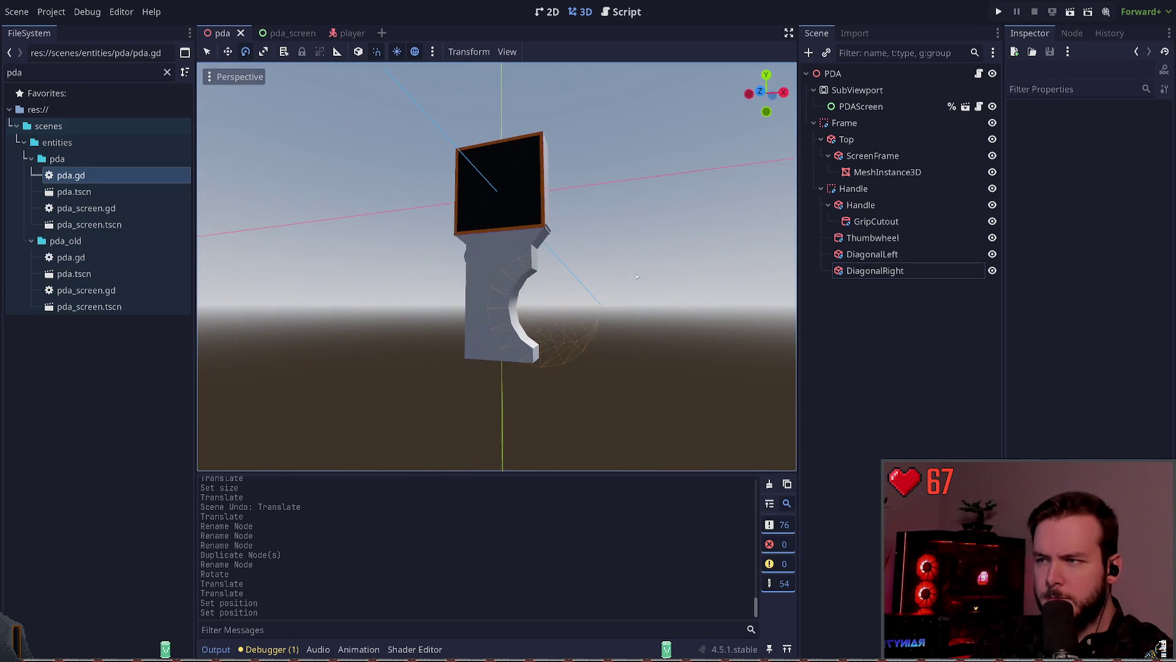
# - Nudge DiagonalRight slightly down and left, then save the scene
pyautogui.click(845, 139)
pyautogui.keyDown('ctrl'); pyautogui.click(846, 139); pyautogui.keyUp('ctrl')
pyautogui.click(889, 270)
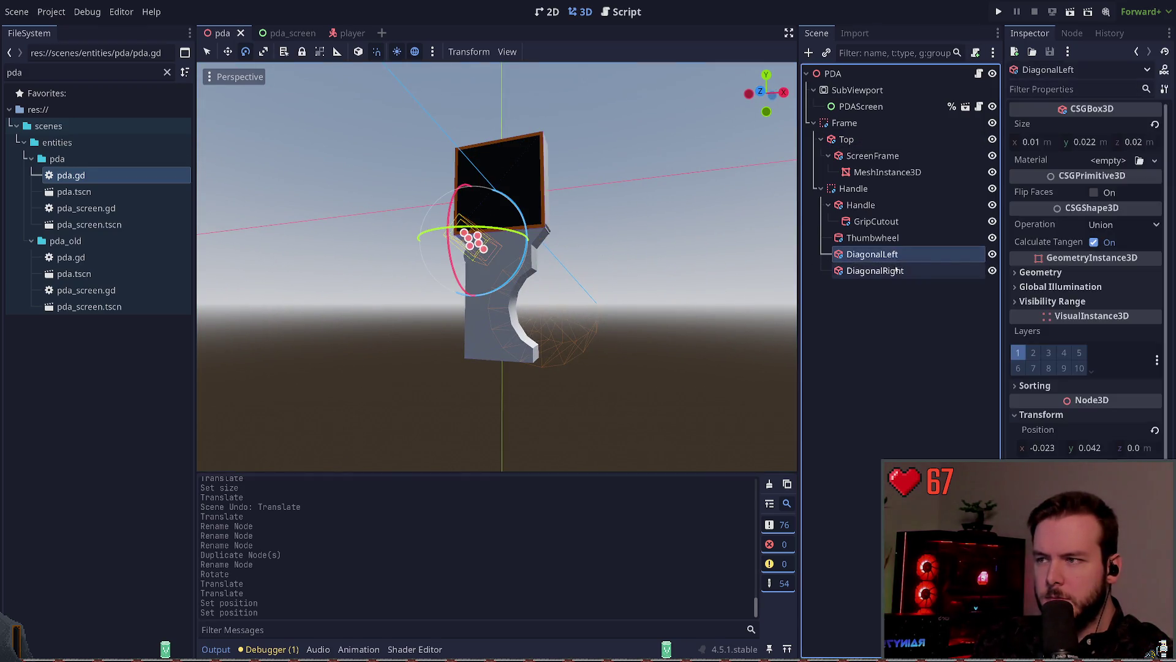
pyautogui.press('w')
pyautogui.moveTo(563, 218); pyautogui.dragTo(567, 216)
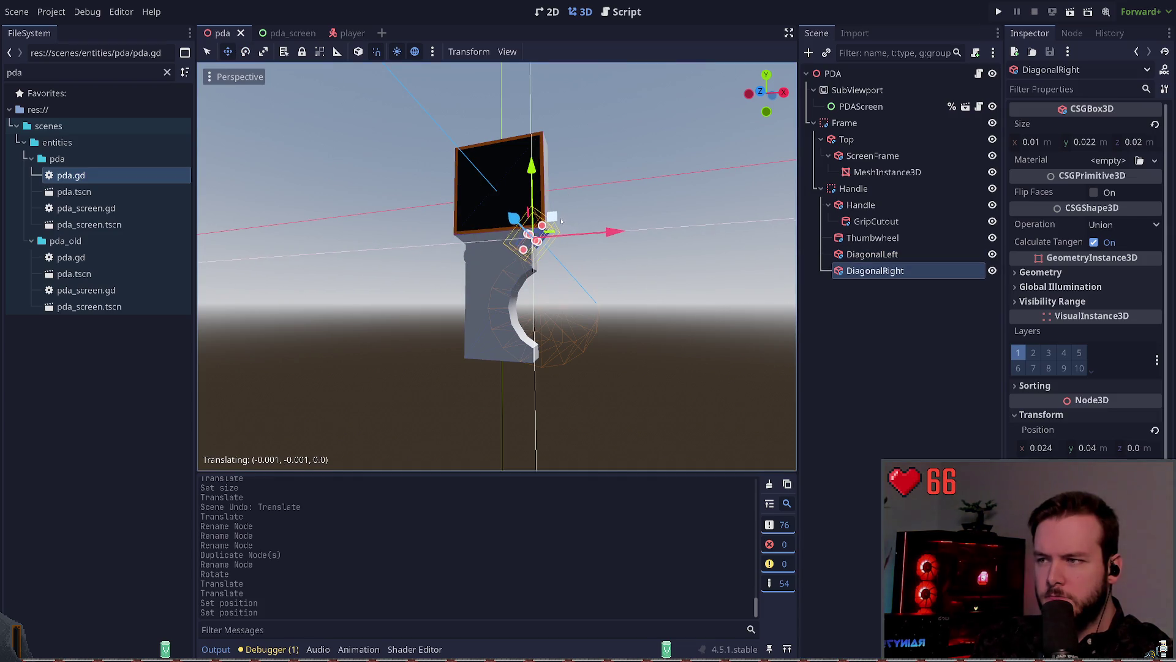
pyautogui.click(687, 175)
pyautogui.hotkey('ctrl', 's')
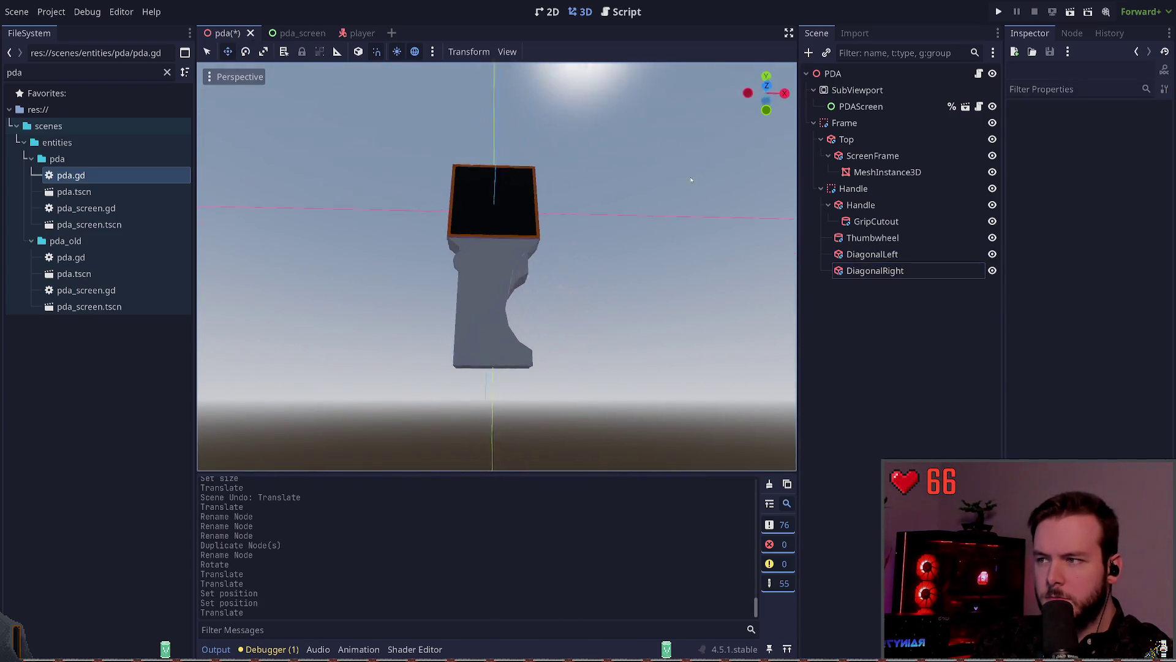
pyautogui.moveTo(641, 215); pyautogui.dragTo(634, 215)
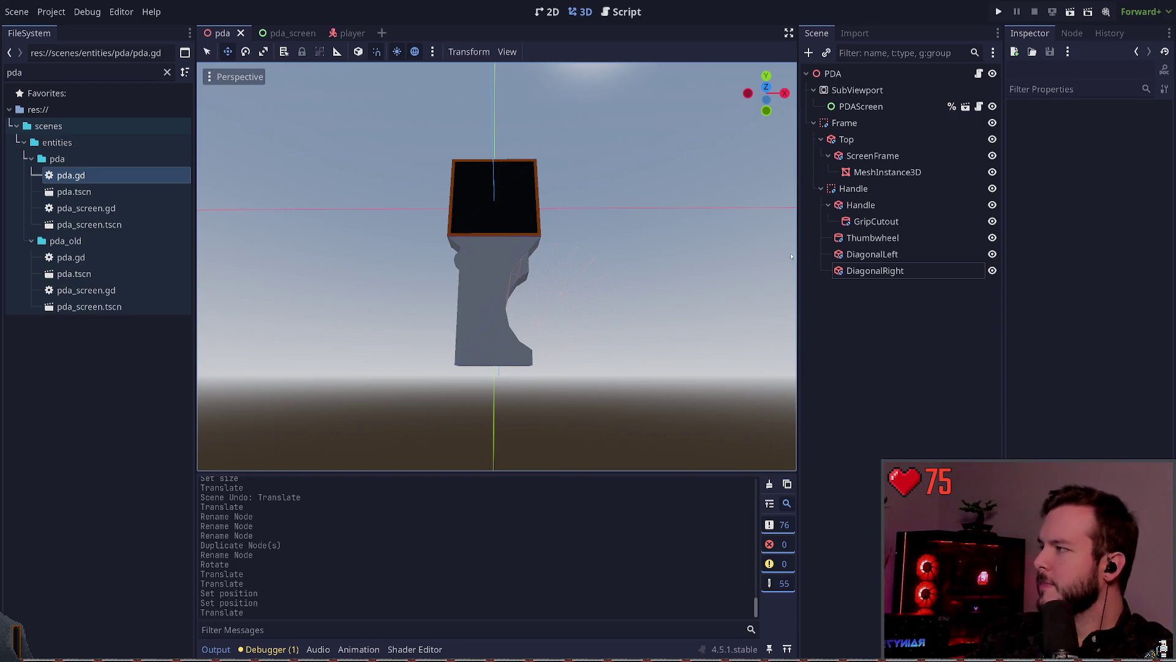
# - Raise the Thumbwheel slightly along Y and save the pda scene
pyautogui.click(874, 270)
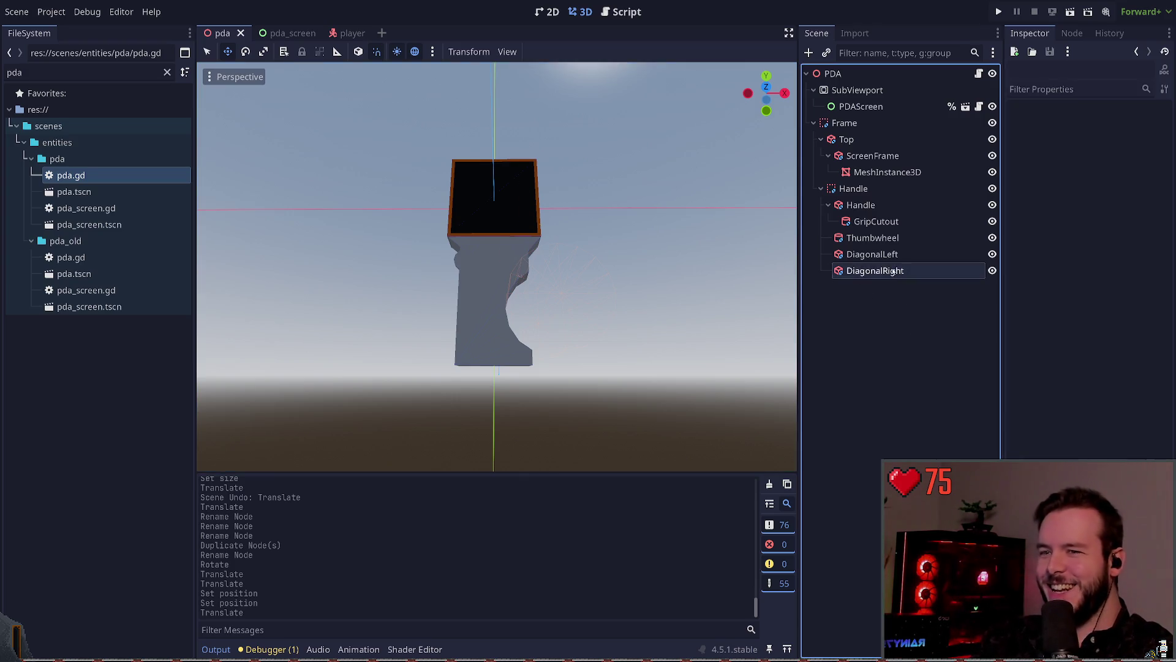
pyautogui.click(634, 259)
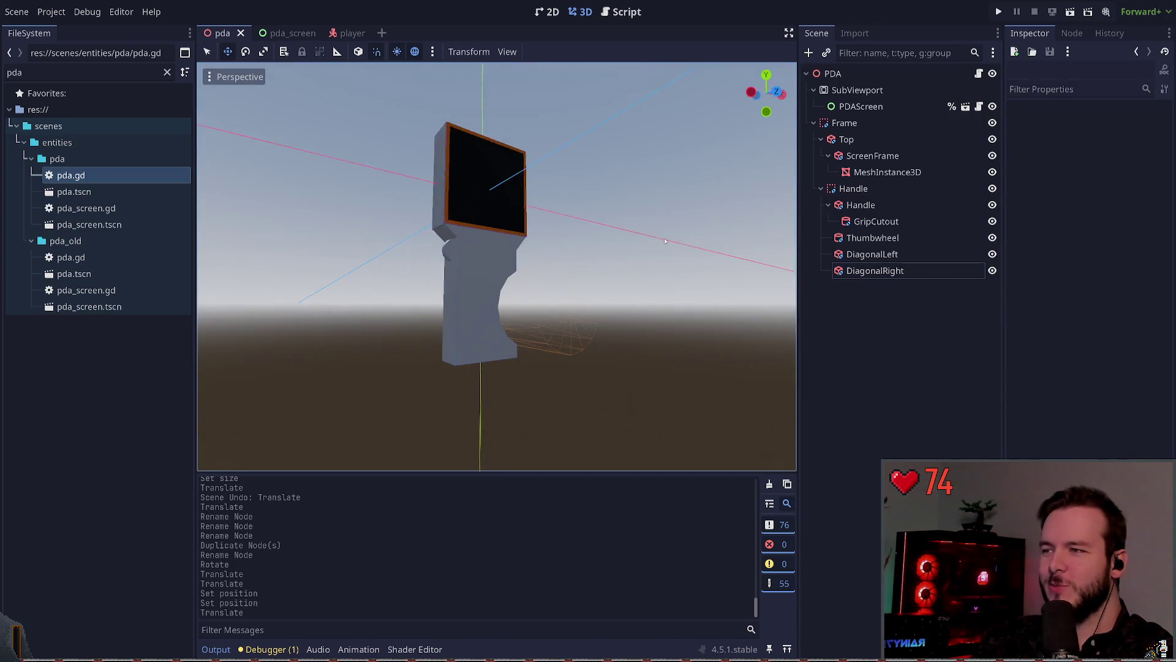
pyautogui.click(490, 294)
pyautogui.click(663, 202)
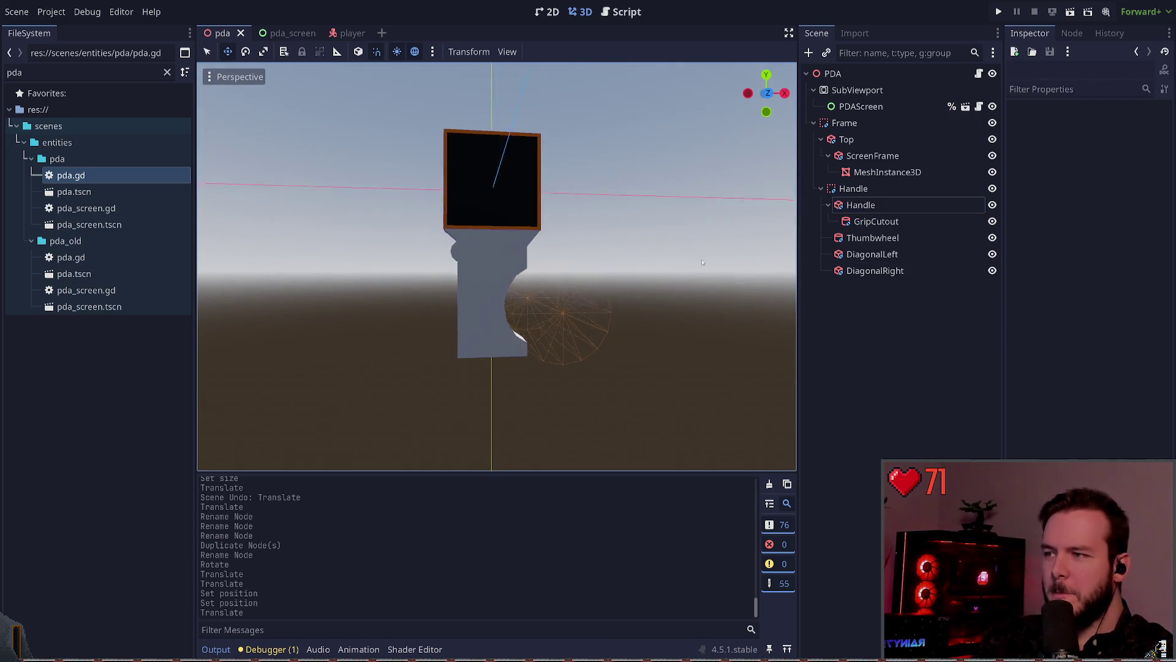
pyautogui.click(463, 248)
pyautogui.moveTo(468, 201); pyautogui.dragTo(469, 196)
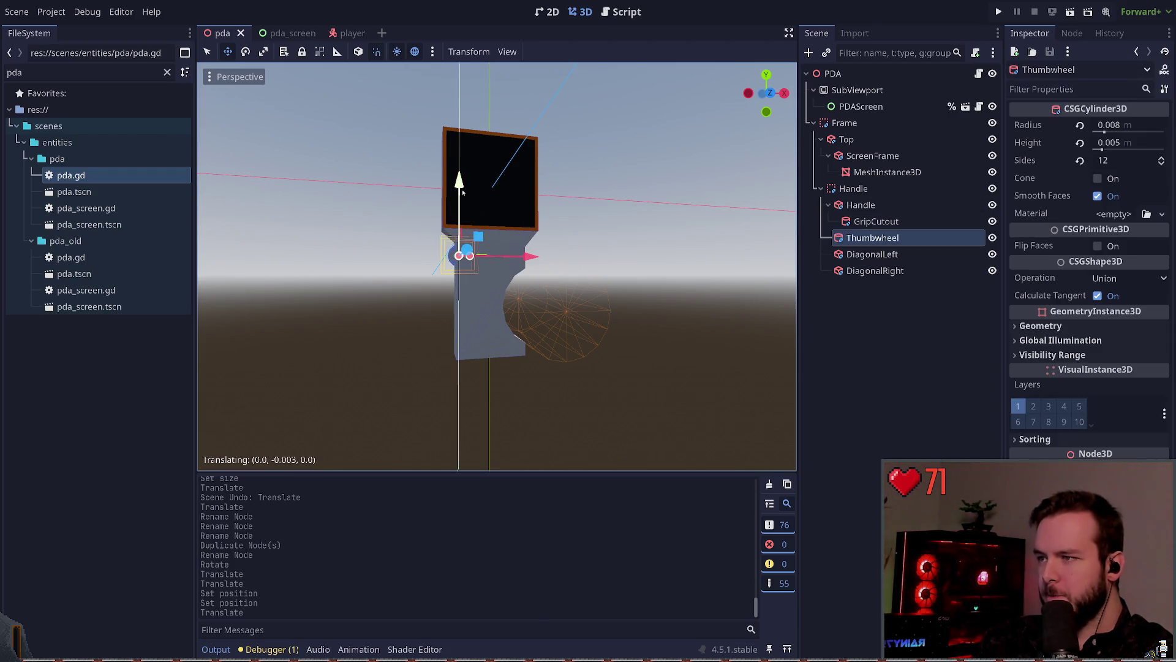
pyautogui.click(669, 215)
pyautogui.hotkey('ctrl', 's')
# - Run the game to test the PDA, then quit back to the editor
pyautogui.press('F5')
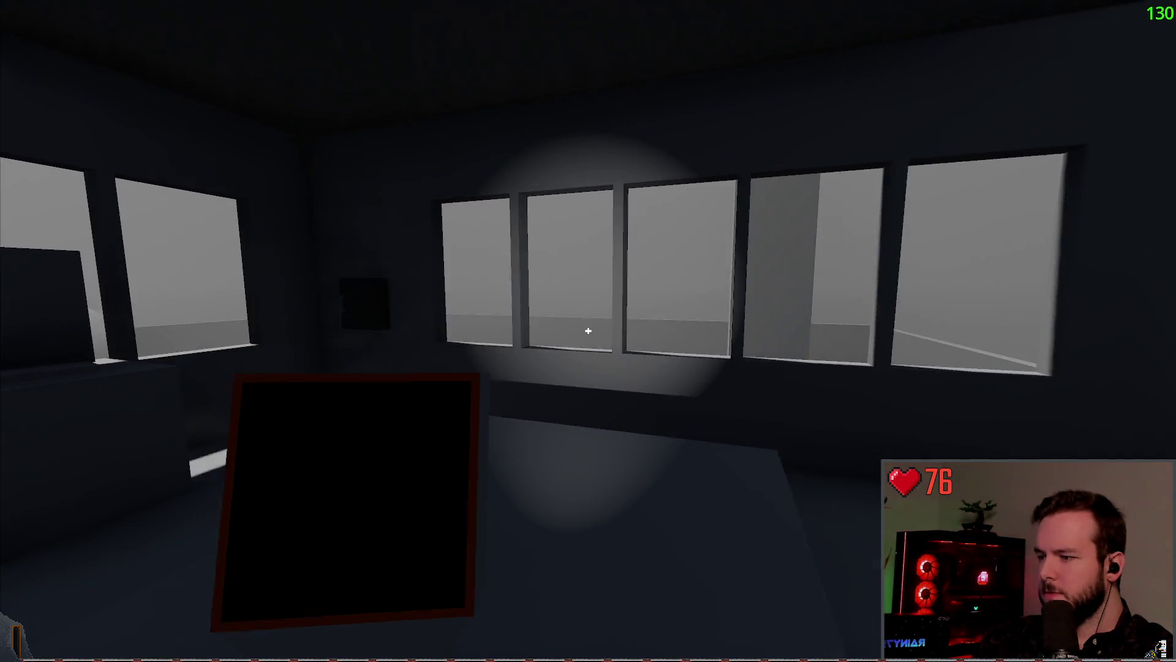
pyautogui.press('Escape')
pyautogui.click(57, 384)
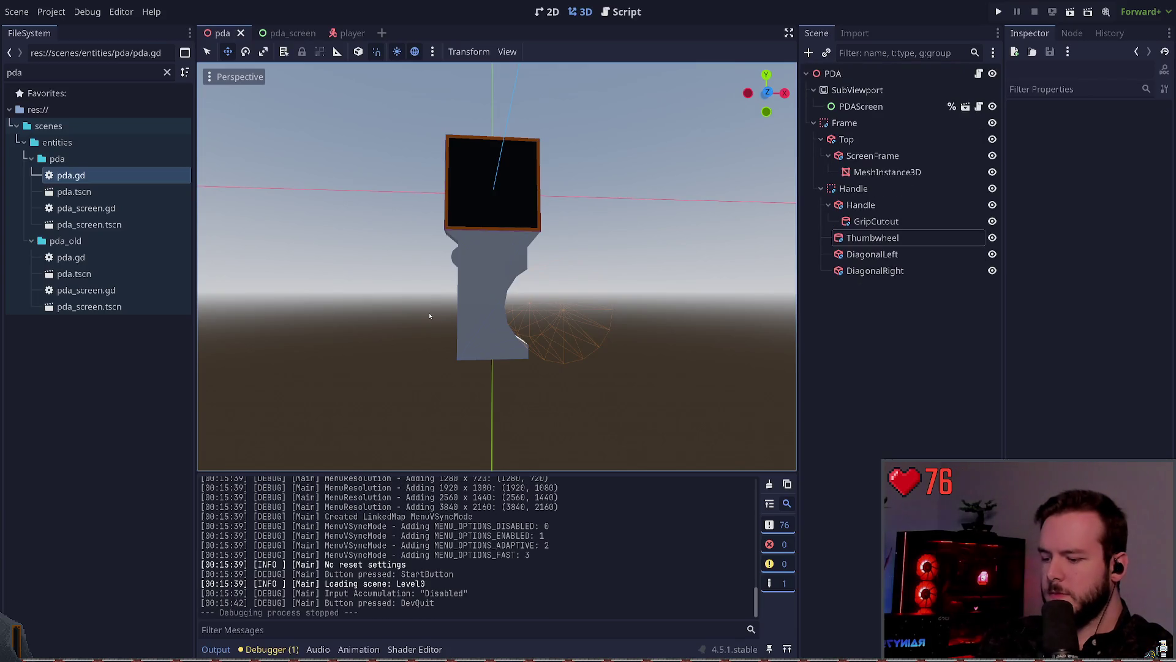
# - View the PDA from below, checking the GripCutout and Thumbwheel, and select DiagonalRight
pyautogui.moveTo(698, 351)
pyautogui.mouseDown()
pyautogui.moveTo(539, 333)
pyautogui.moveTo(572, 322)
pyautogui.moveTo(439, 360)
pyautogui.mouseUp()
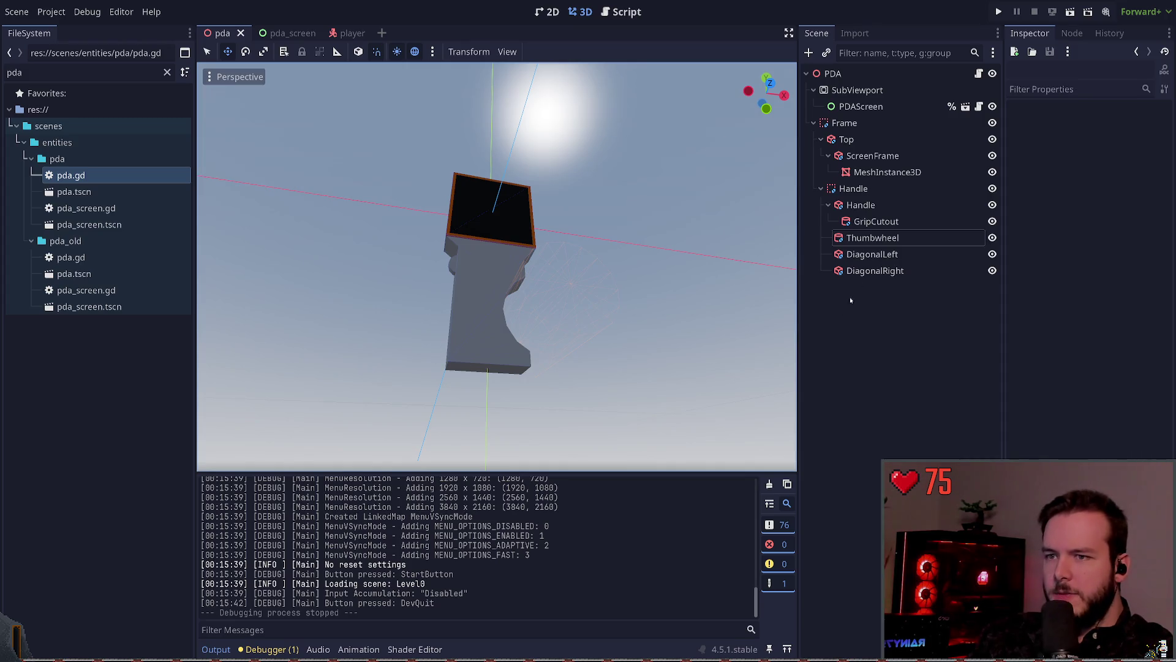
pyautogui.click(875, 270)
pyautogui.moveTo(525, 255); pyautogui.dragTo(538, 241)
pyautogui.click(691, 285)
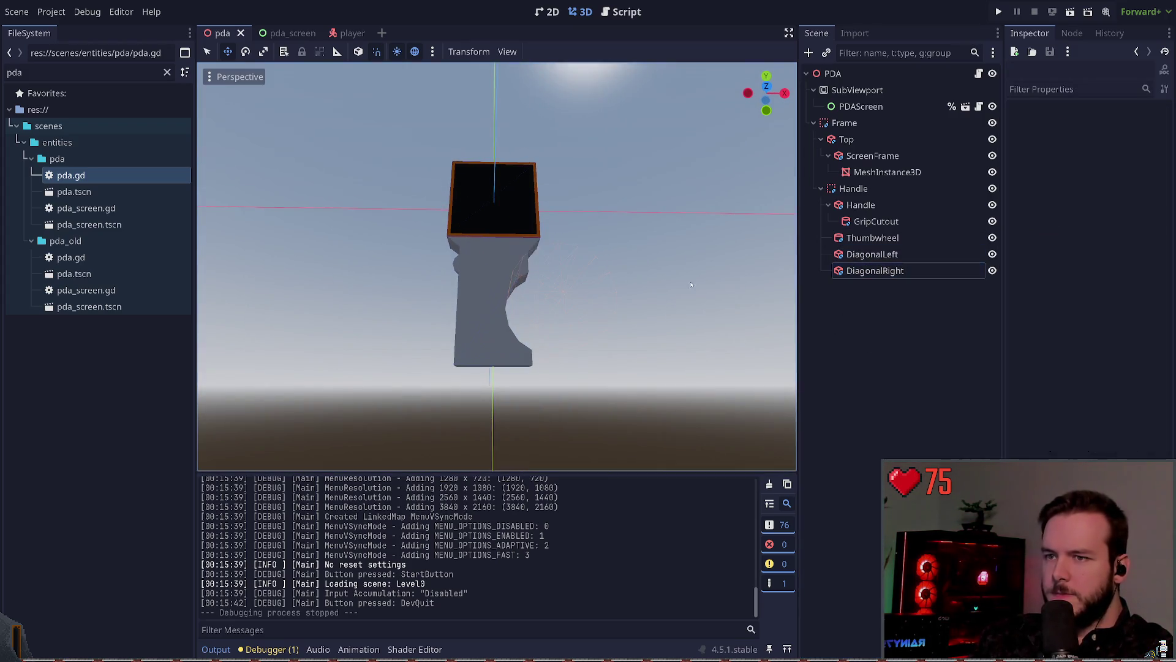
pyautogui.click(691, 284)
pyautogui.click(691, 273)
pyautogui.click(691, 262)
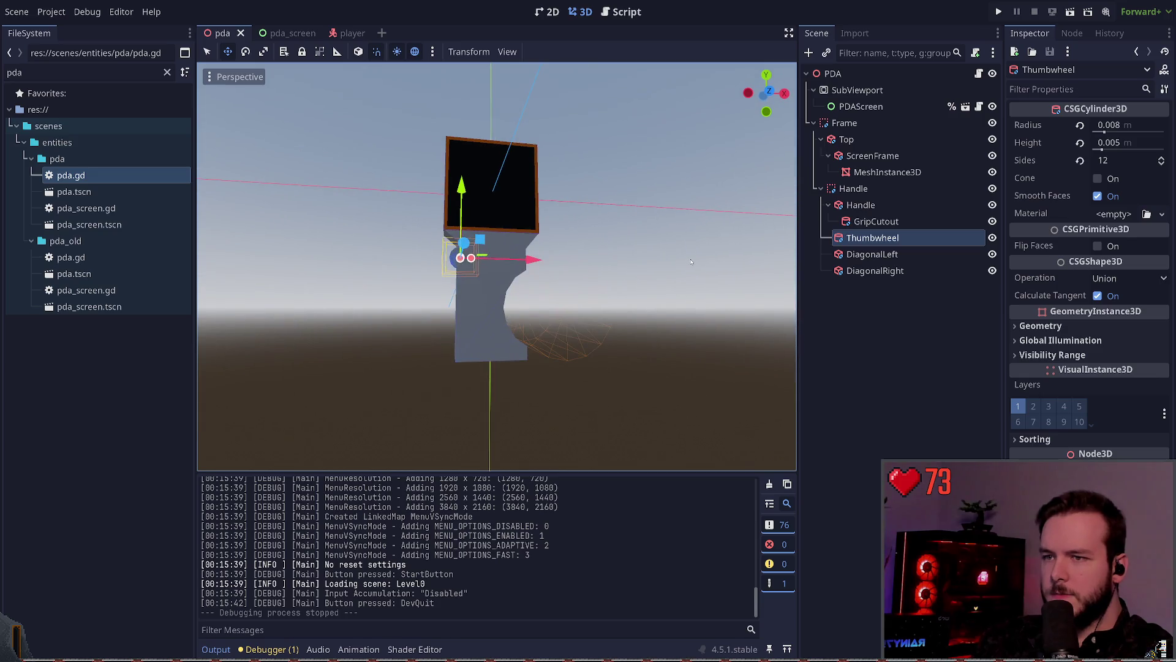
pyautogui.click(691, 261)
pyautogui.click(886, 272)
# - Duplicate DiagonalRight as DiagonalBottom and rotate it to a diagonal angle
pyautogui.hotkey('ctrl', 'd')
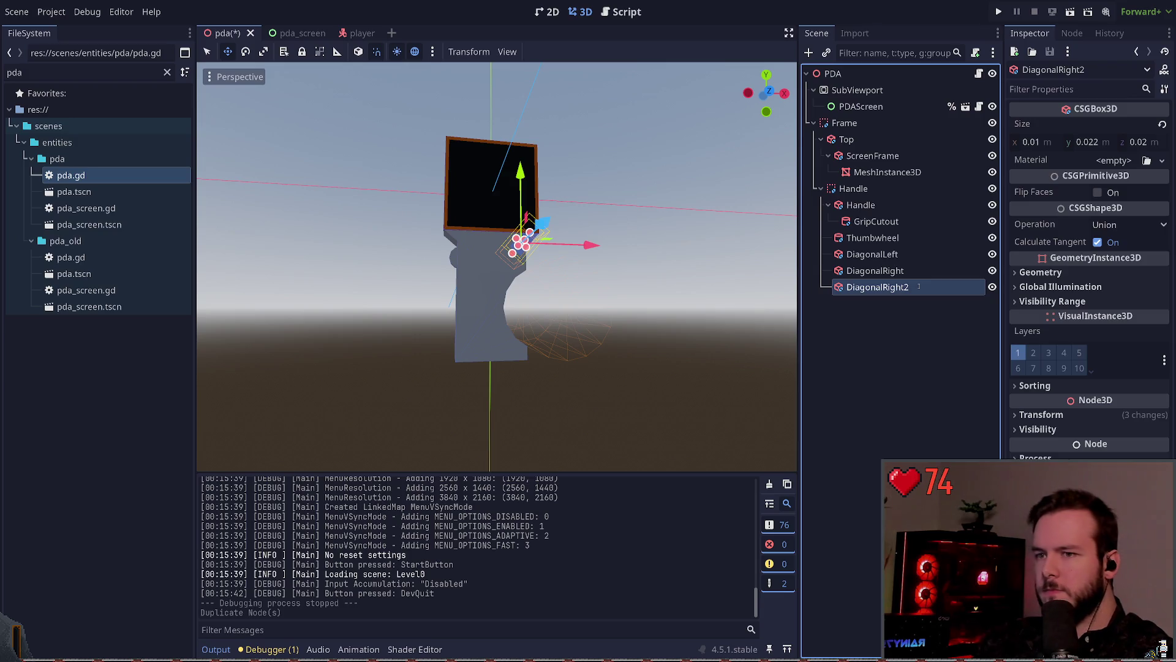
pyautogui.write('DiagonalBottom')
pyautogui.press('Return')
pyautogui.hotkey('ctrl', 's')
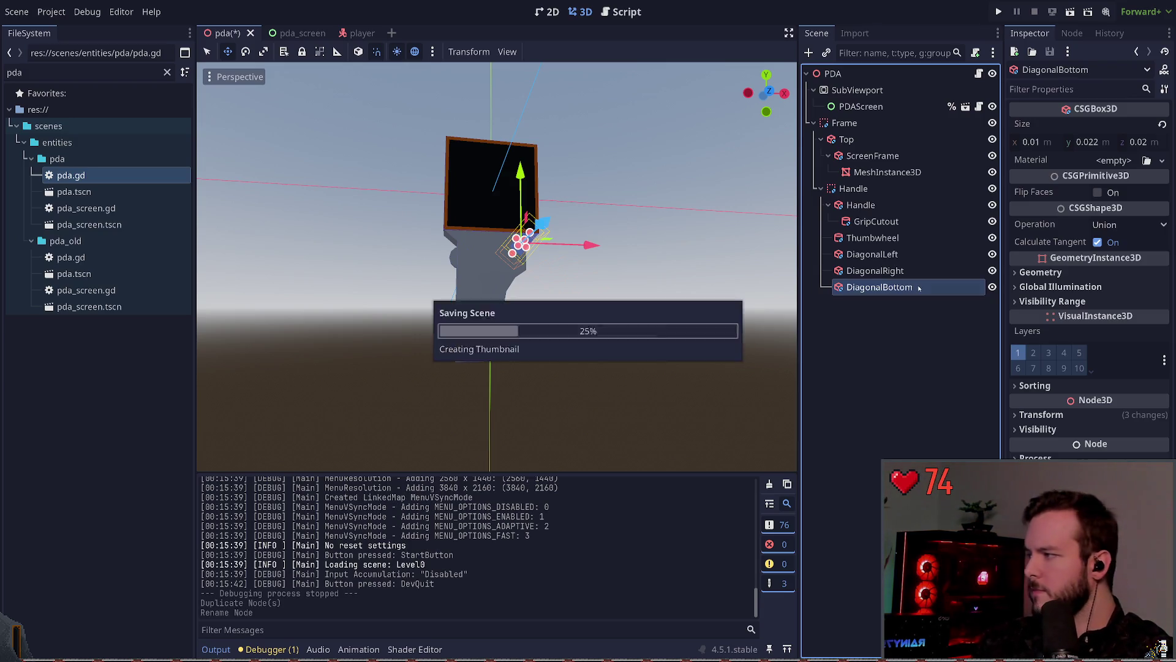
pyautogui.press('e')
pyautogui.moveTo(506, 220)
pyautogui.mouseDown()
pyautogui.moveTo(555, 242)
pyautogui.moveTo(486, 269)
pyautogui.moveTo(481, 340)
pyautogui.moveTo(492, 329)
pyautogui.mouseUp()
pyautogui.press('w')
pyautogui.press('KP_1')
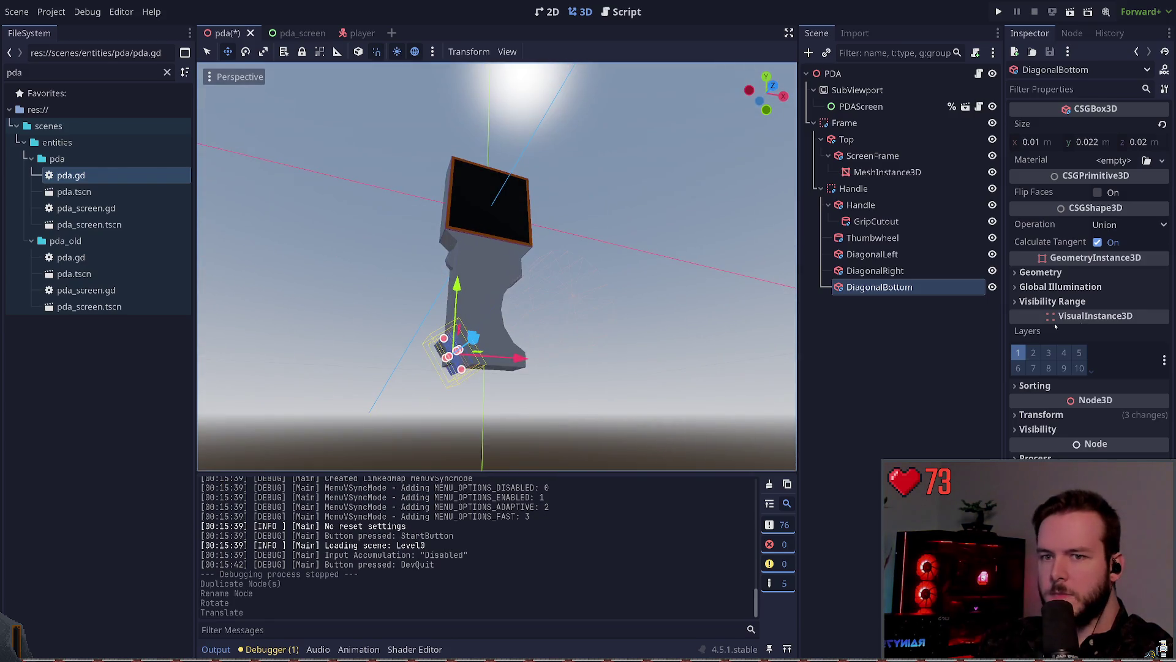
# - Set DiagonalBottom to Subtraction, move it to the handle's bottom corner and save
pyautogui.click(1128, 224)
pyautogui.click(1115, 272)
pyautogui.press('KP_1')
pyautogui.moveTo(482, 336); pyautogui.dragTo(485, 342)
pyautogui.click(632, 308)
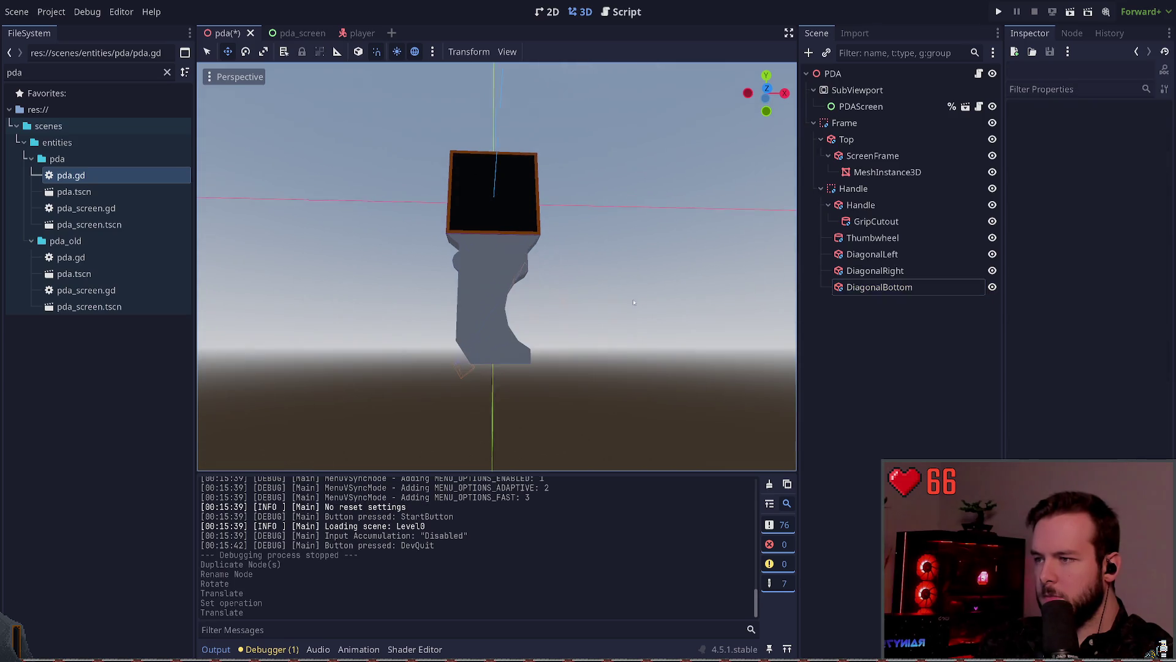
pyautogui.hotkey('ctrl', 's')
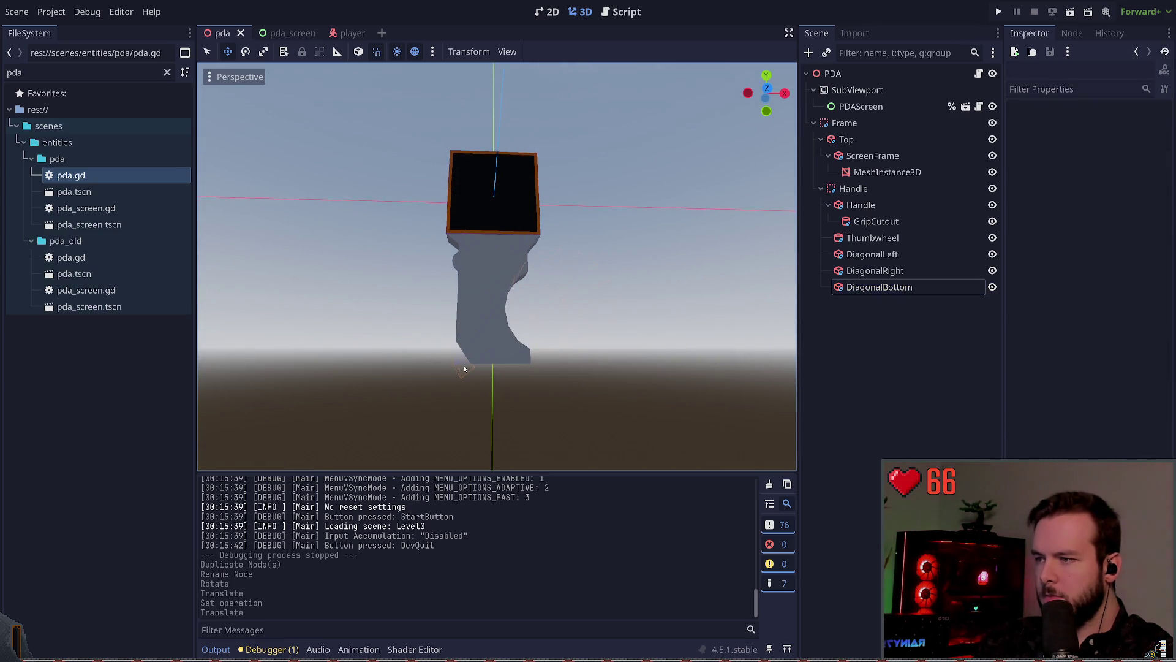
# - Adjust DiagonalBottom's rotation to refine the notch angle
pyautogui.click(490, 306)
pyautogui.click(574, 340)
pyautogui.click(485, 343)
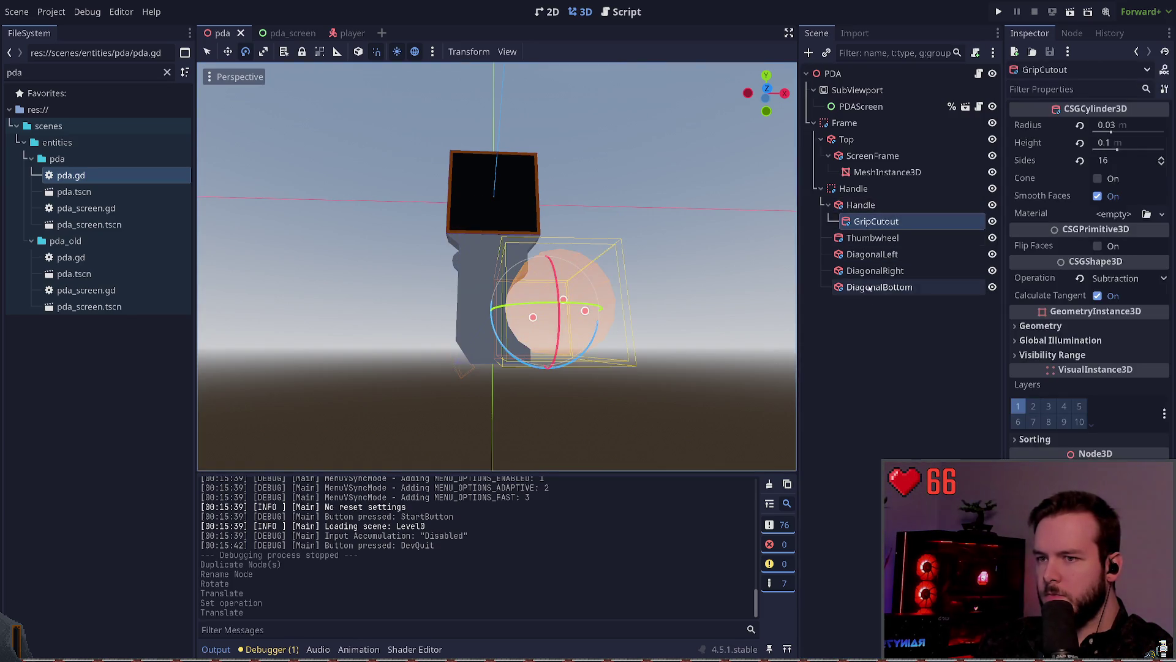
pyautogui.click(422, 324)
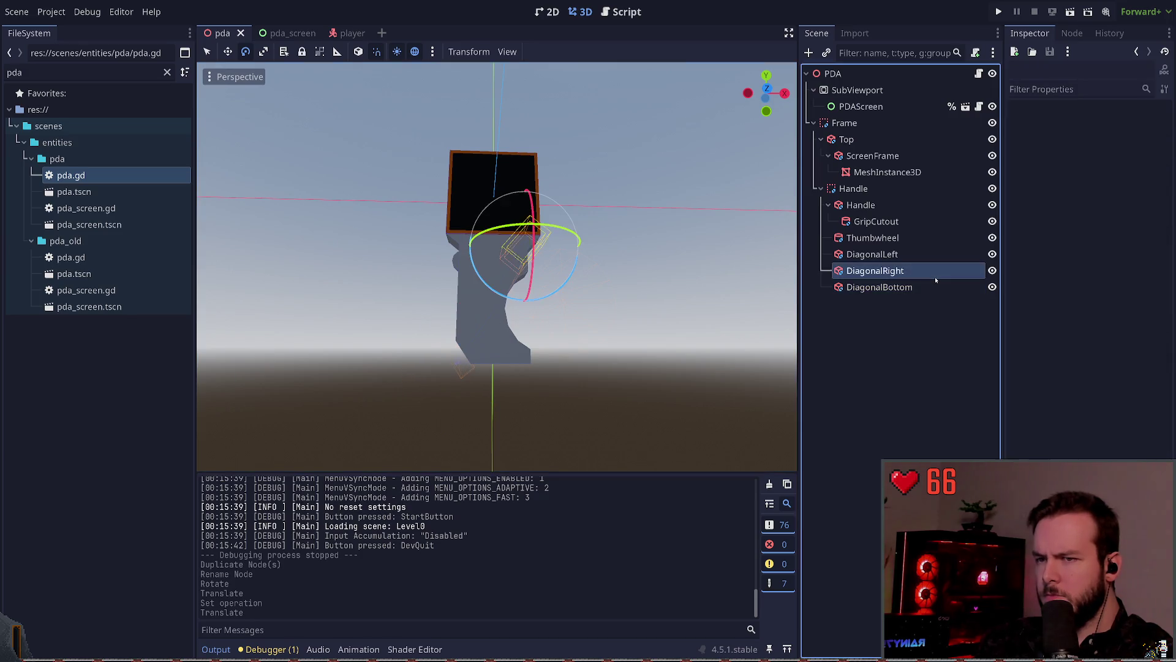
pyautogui.click(879, 287)
pyautogui.moveTo(394, 391); pyautogui.dragTo(422, 398)
pyautogui.click(639, 299)
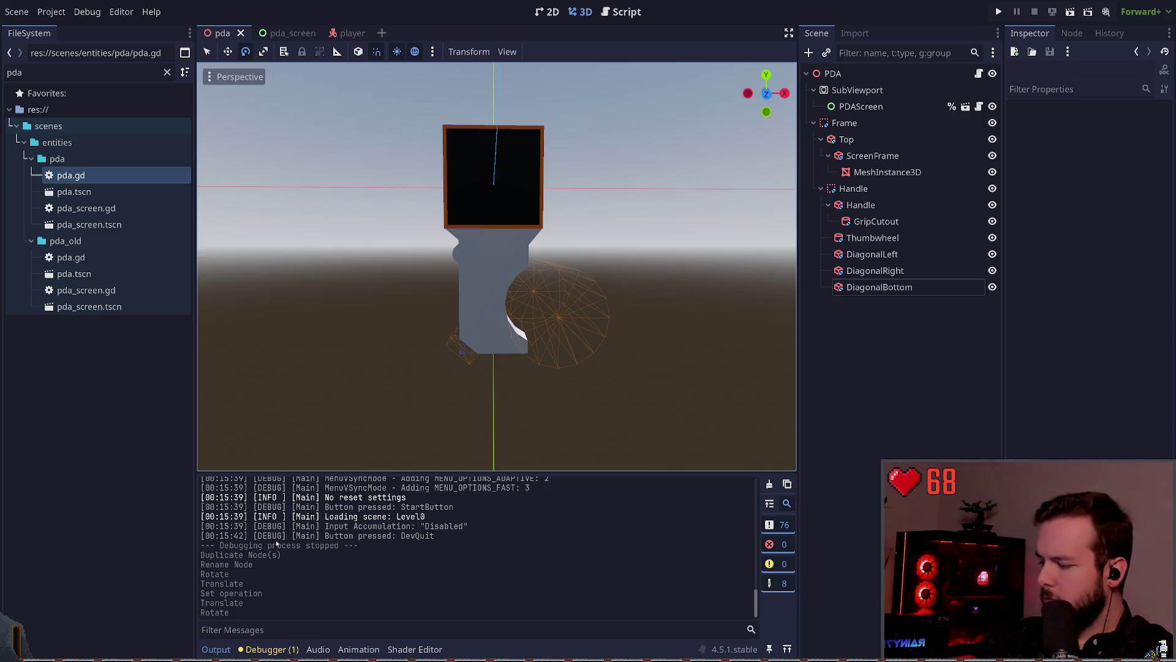
pyautogui.hotkey('alt', 'Tab')
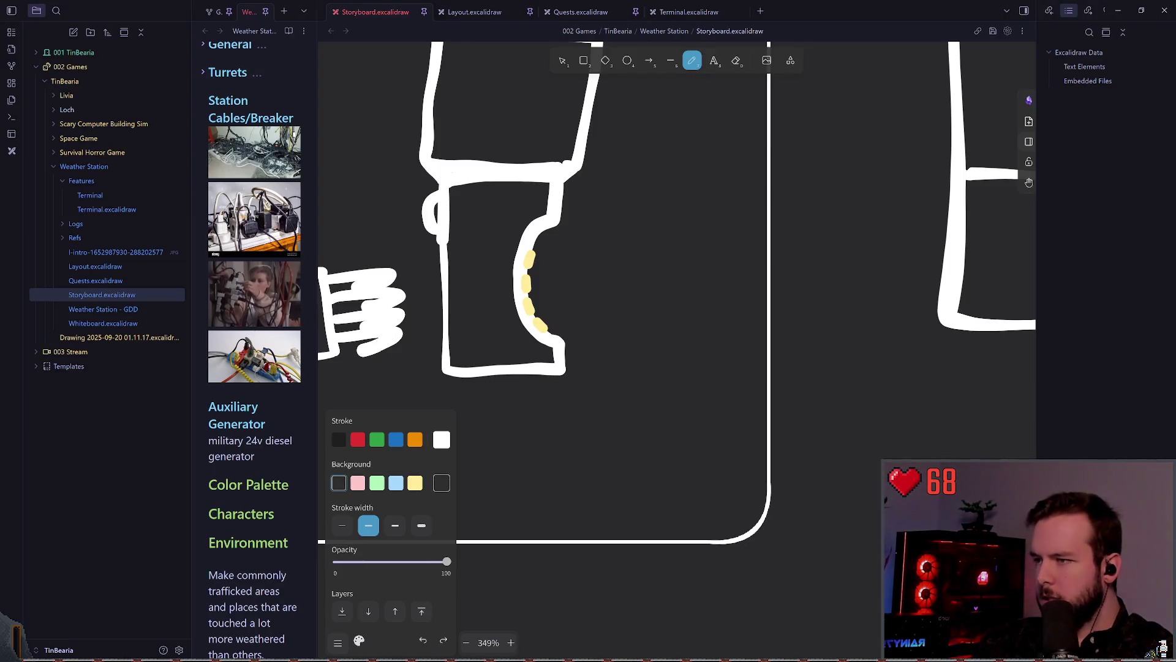
# - Select the PDA sketch in the storyboard and move it over the hand drawing
pyautogui.hscroll(-5, 578, 100)
pyautogui.press('1')
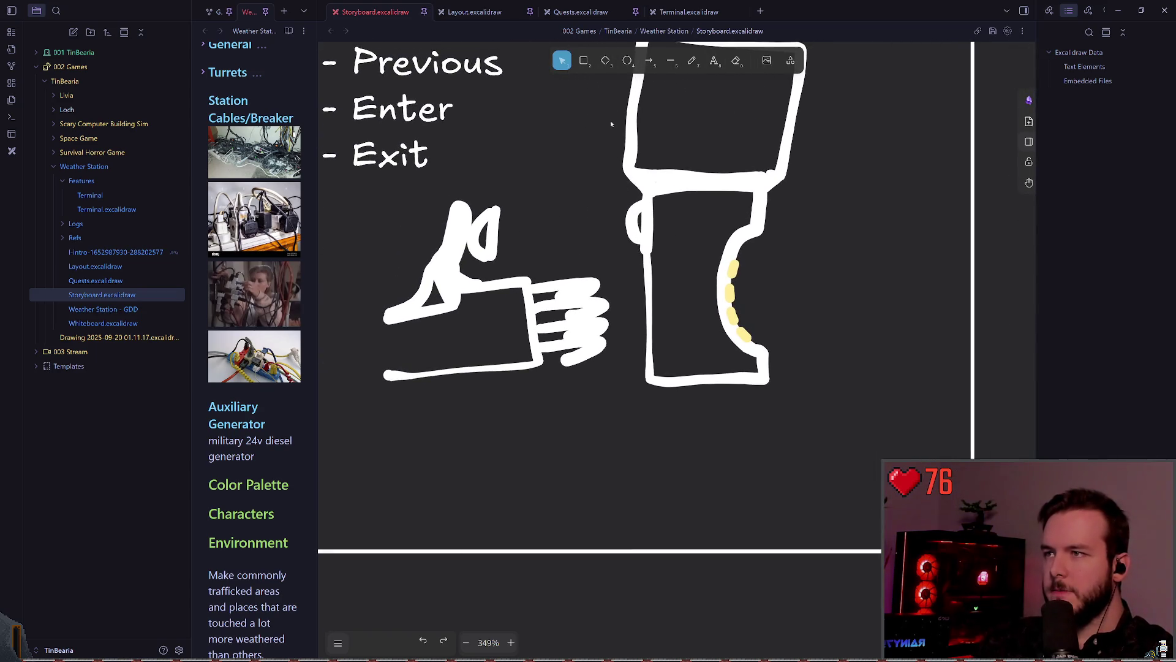
pyautogui.scroll(-1, 585, 204)
pyautogui.keyDown('ctrl'); pyautogui.scroll(-2, 585, 204); pyautogui.keyUp('ctrl')
pyautogui.scroll(1, 586, 203)
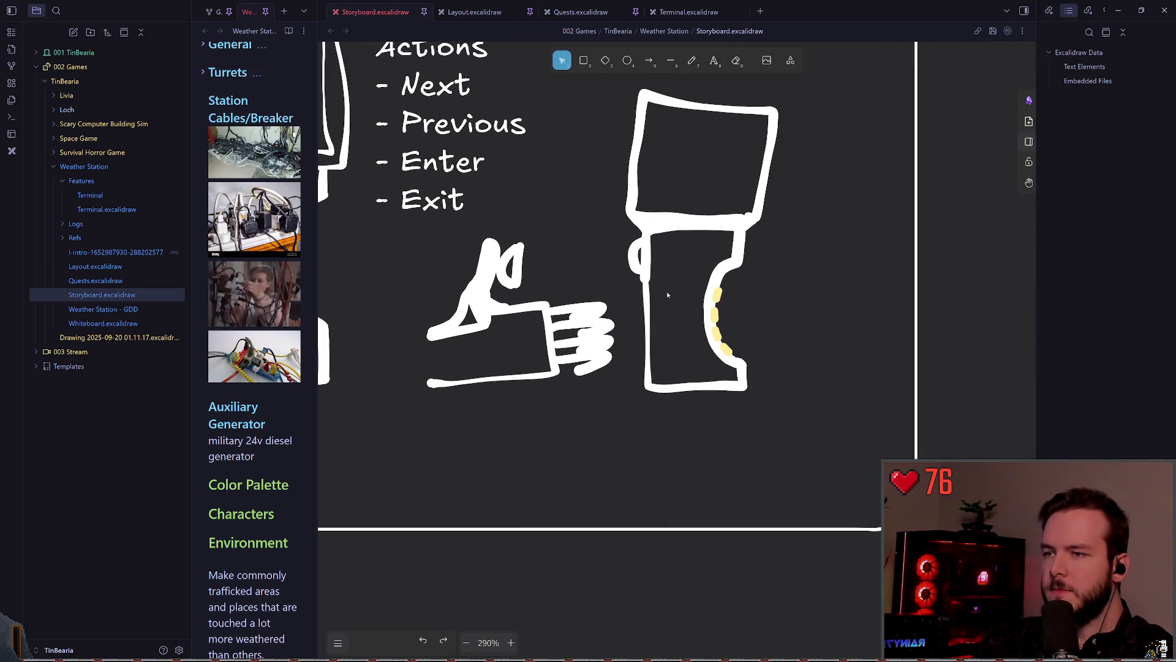
pyautogui.moveTo(796, 390); pyautogui.dragTo(616, 74)
pyautogui.hscroll(-2, 616, 74)
pyautogui.moveTo(752, 166)
pyautogui.mouseDown()
pyautogui.moveTo(622, 175)
pyautogui.moveTo(771, 166)
pyautogui.mouseUp()
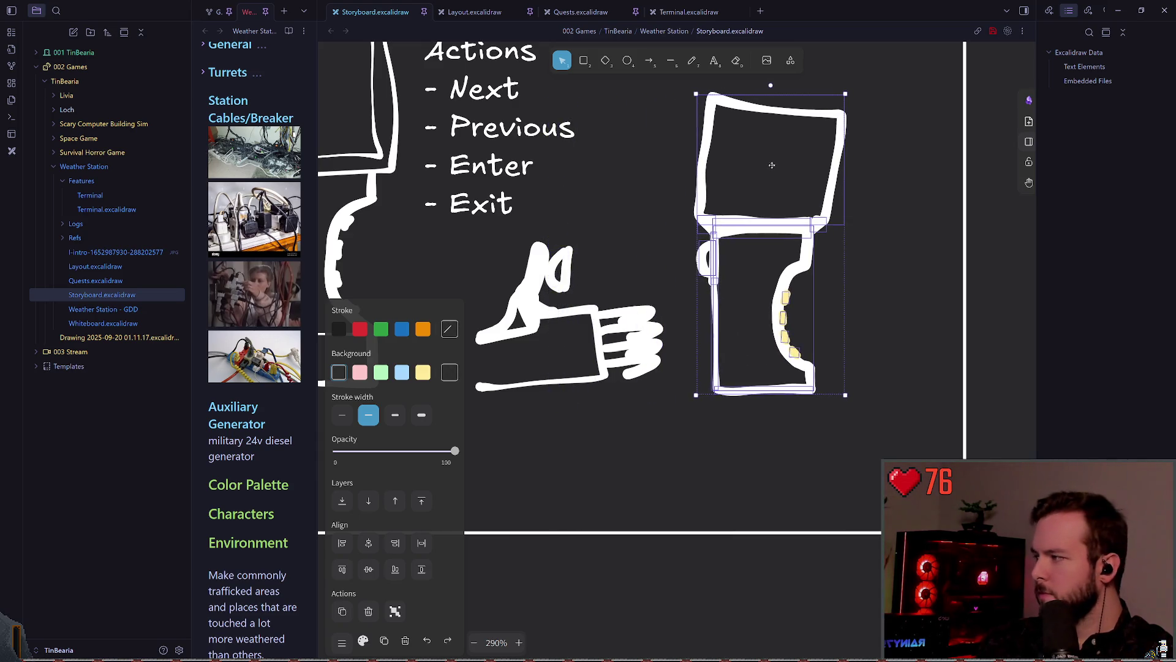
# - Deselect the sketch and return to the Godot editor
pyautogui.hscroll(1, 588, 199)
pyautogui.click(588, 199)
pyautogui.hscroll(1, 588, 199)
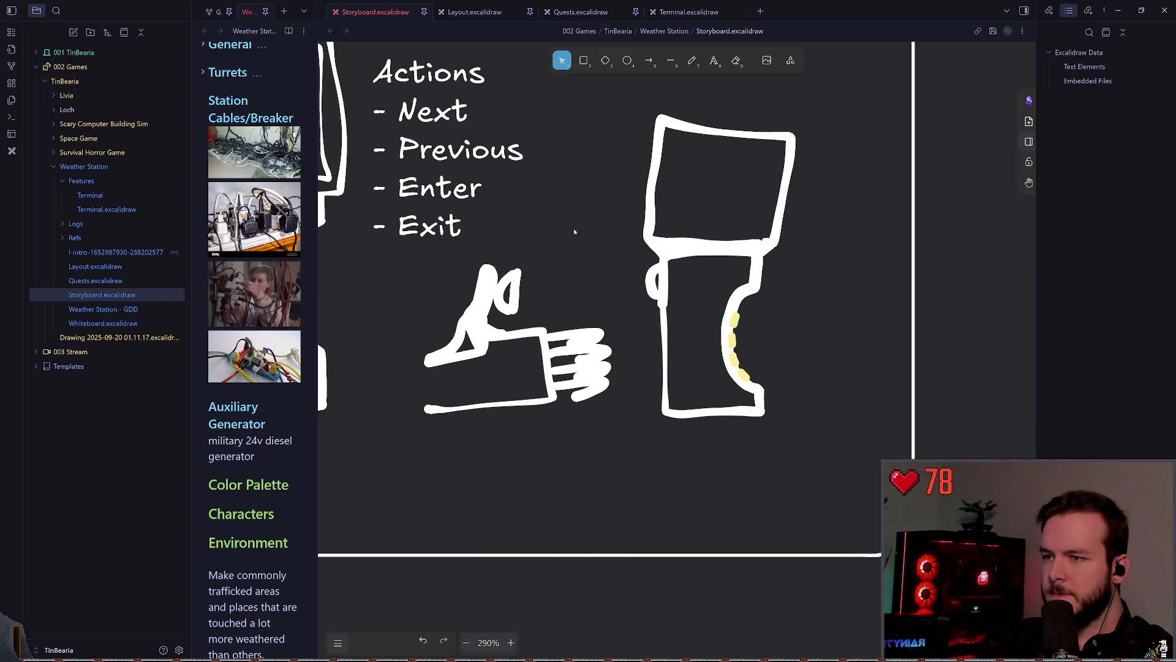
pyautogui.scroll(1, 580, 236)
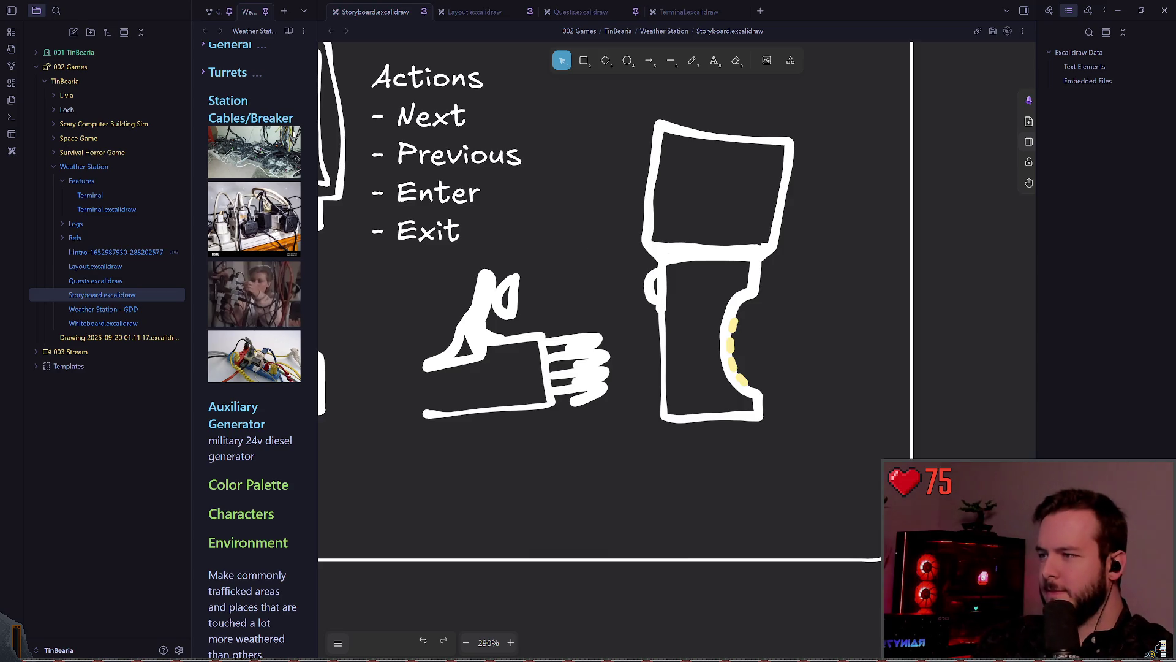
pyautogui.click(591, 256)
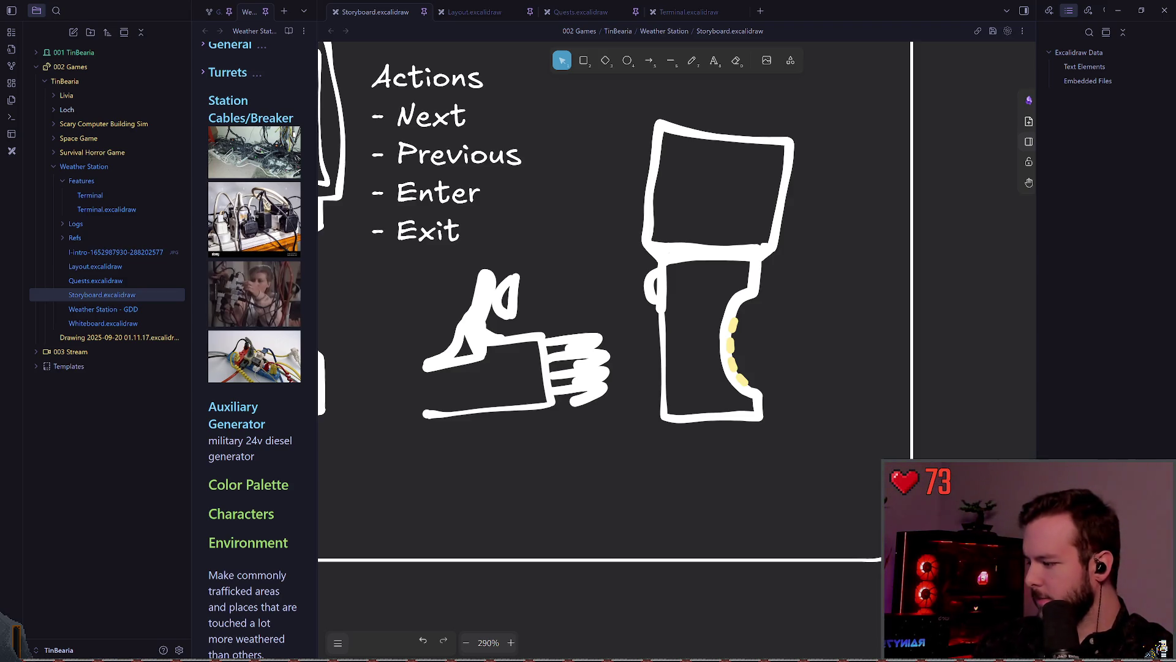
pyautogui.hotkey('alt', 'Tab')
pyautogui.scroll(2, 413, 318)
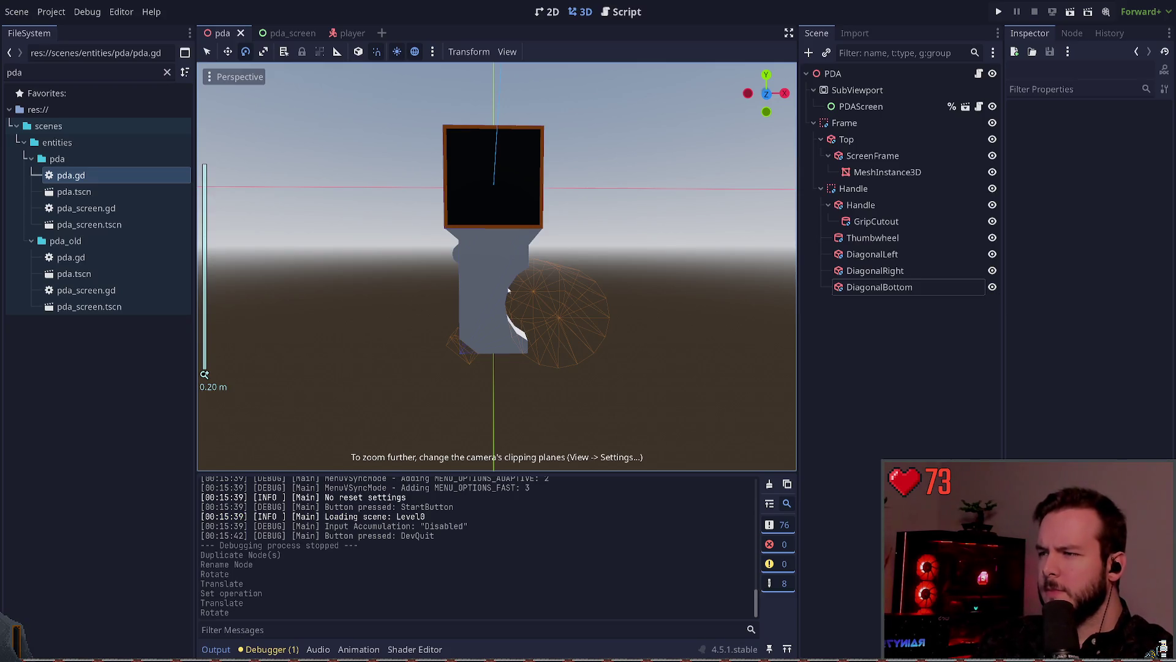
# - Nudge the Thumbwheel slightly down along the Y axis
pyautogui.click(464, 255)
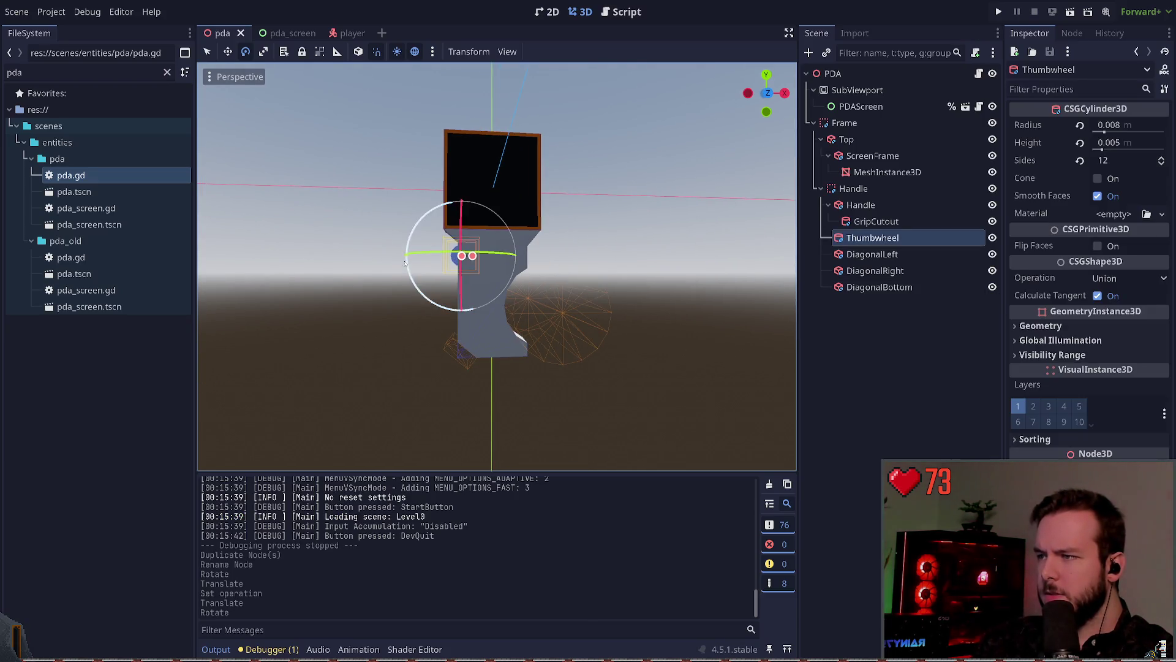
pyautogui.press('w')
pyautogui.moveTo(461, 184); pyautogui.dragTo(461, 192)
pyautogui.click(647, 236)
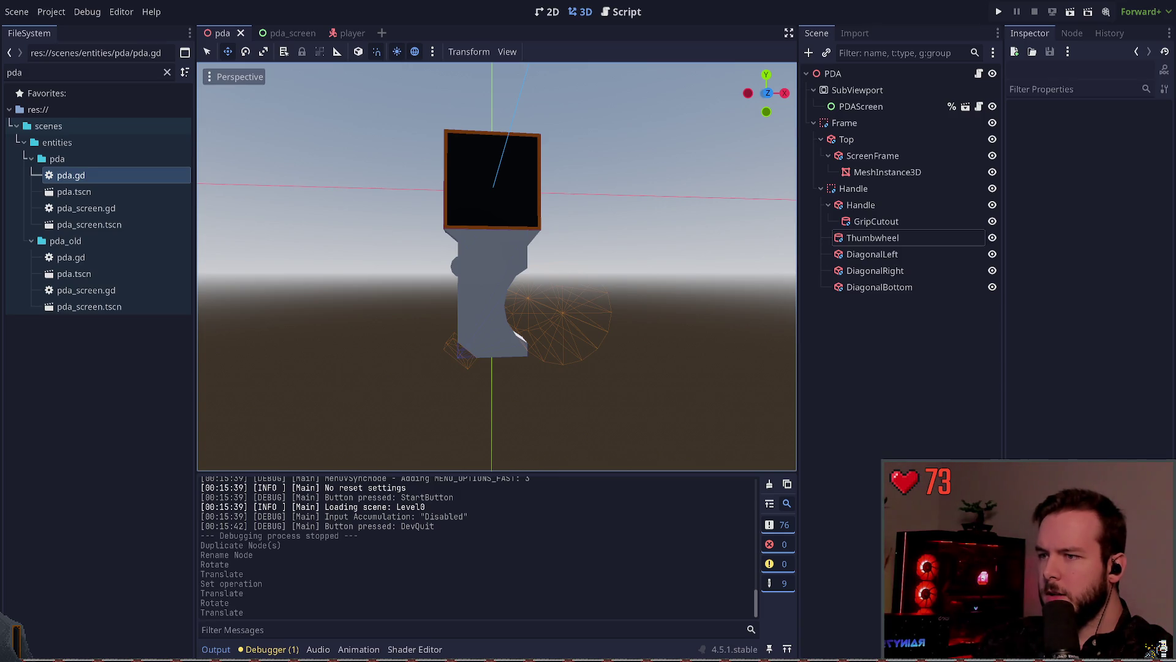
pyautogui.click(454, 268)
pyautogui.moveTo(462, 186); pyautogui.dragTo(462, 191)
pyautogui.click(625, 224)
# - Try a rotation on DiagonalRight, undo it and save the pda scene
pyautogui.moveTo(624, 223); pyautogui.dragTo(495, 254)
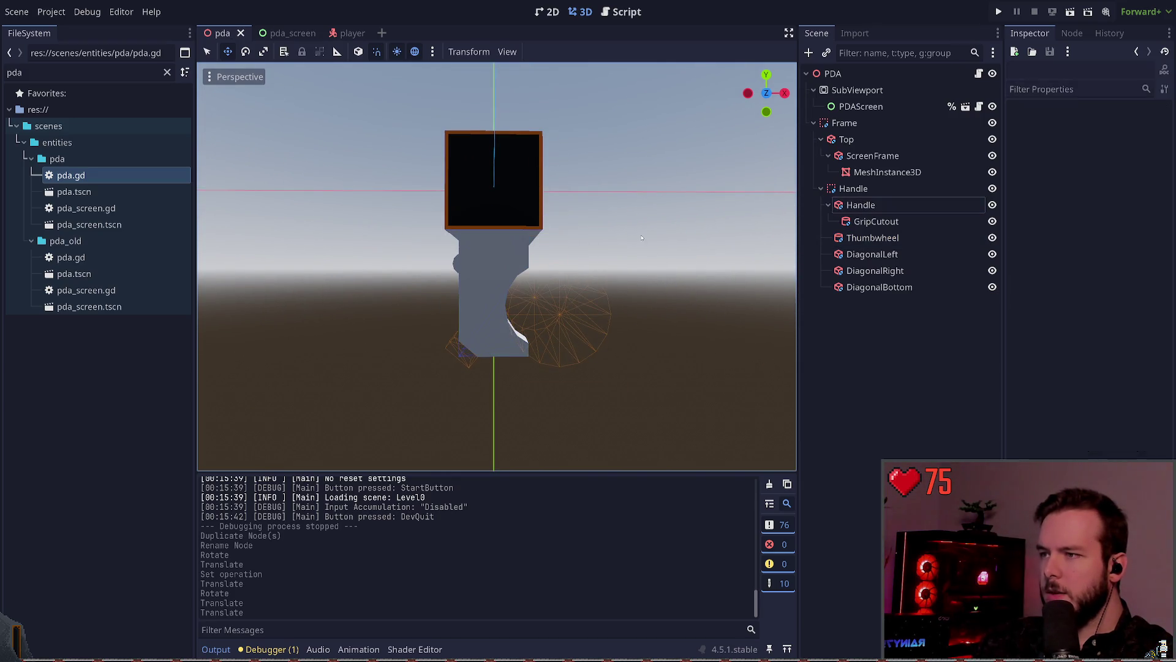
pyautogui.scroll(2, 495, 254)
pyautogui.click(532, 239)
pyautogui.click(637, 212)
pyautogui.click(525, 238)
pyautogui.press('e')
pyautogui.moveTo(566, 230); pyautogui.dragTo(554, 251)
pyautogui.click(656, 229)
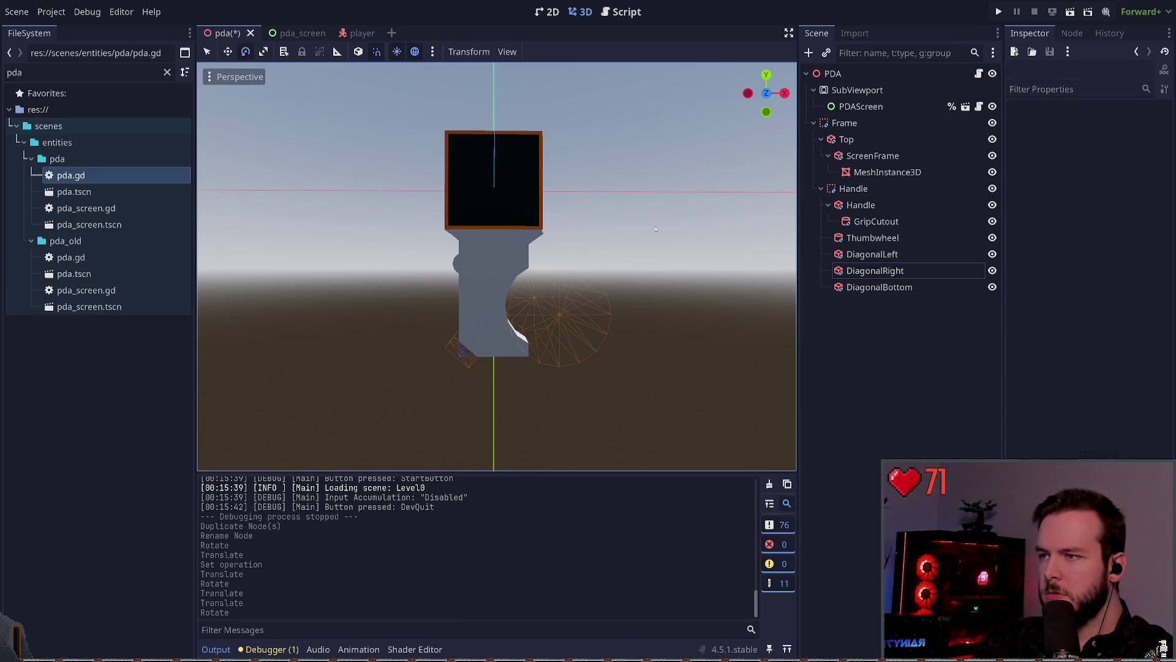
pyautogui.click(524, 237)
pyautogui.click(624, 228)
pyautogui.hotkey('ctrl', 'z')
pyautogui.hotkey('ctrl', 's')
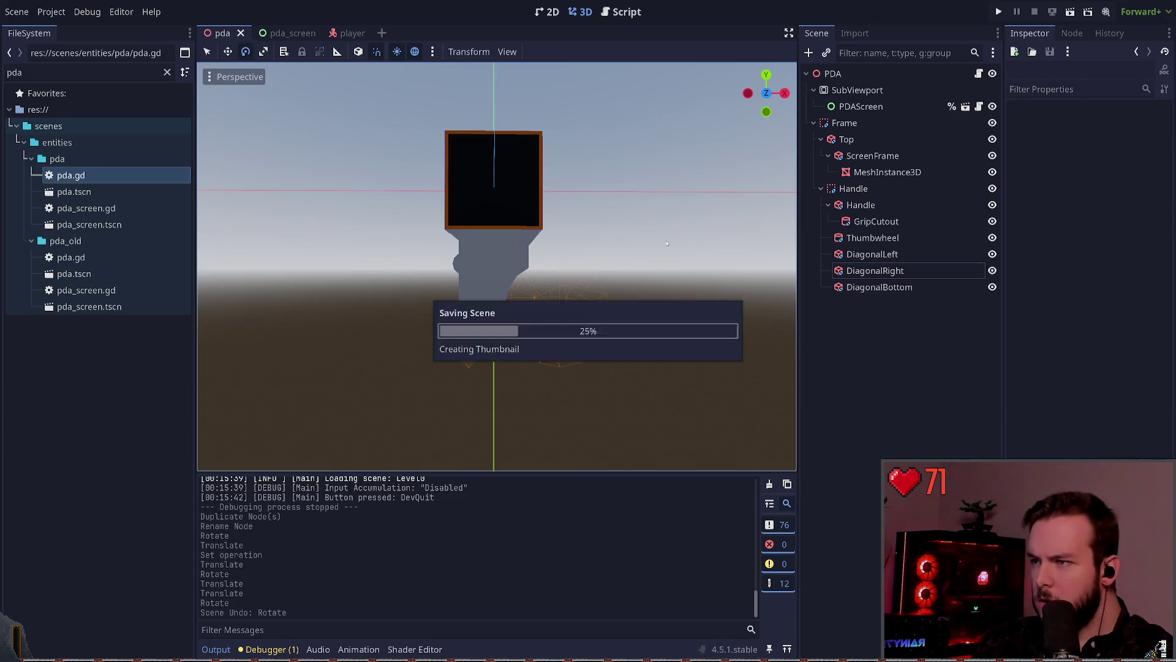
pyautogui.click(464, 238)
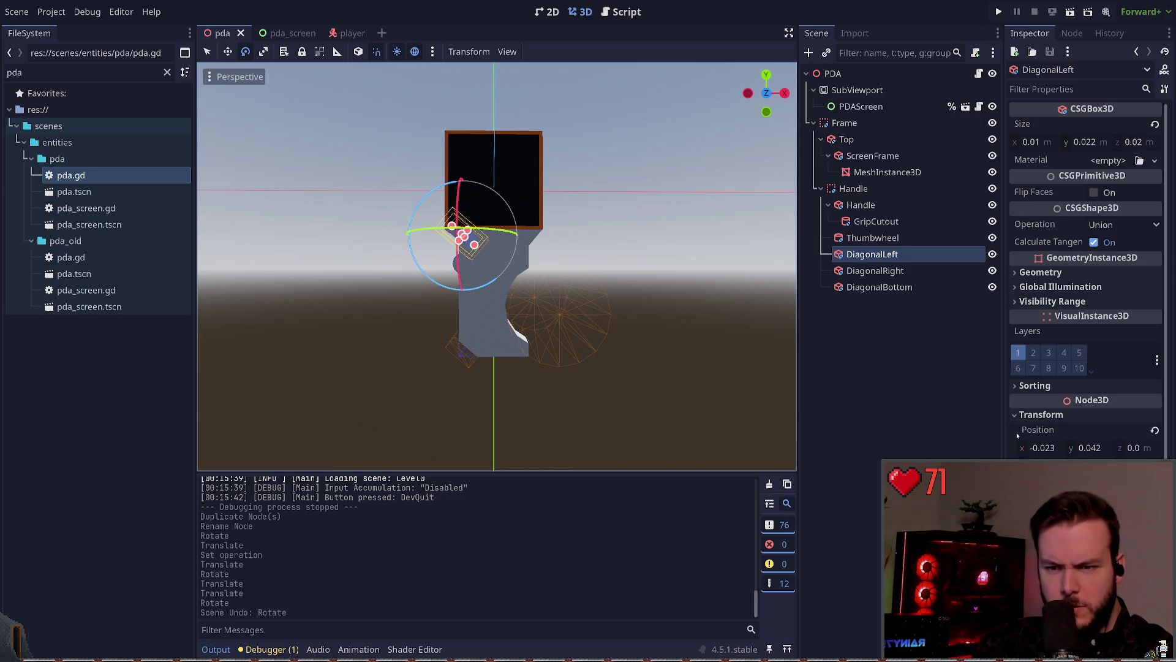
# - Rotate DiagonalRight to match DiagonalLeft, set its Position x to 0.024, and save
pyautogui.click(875, 270)
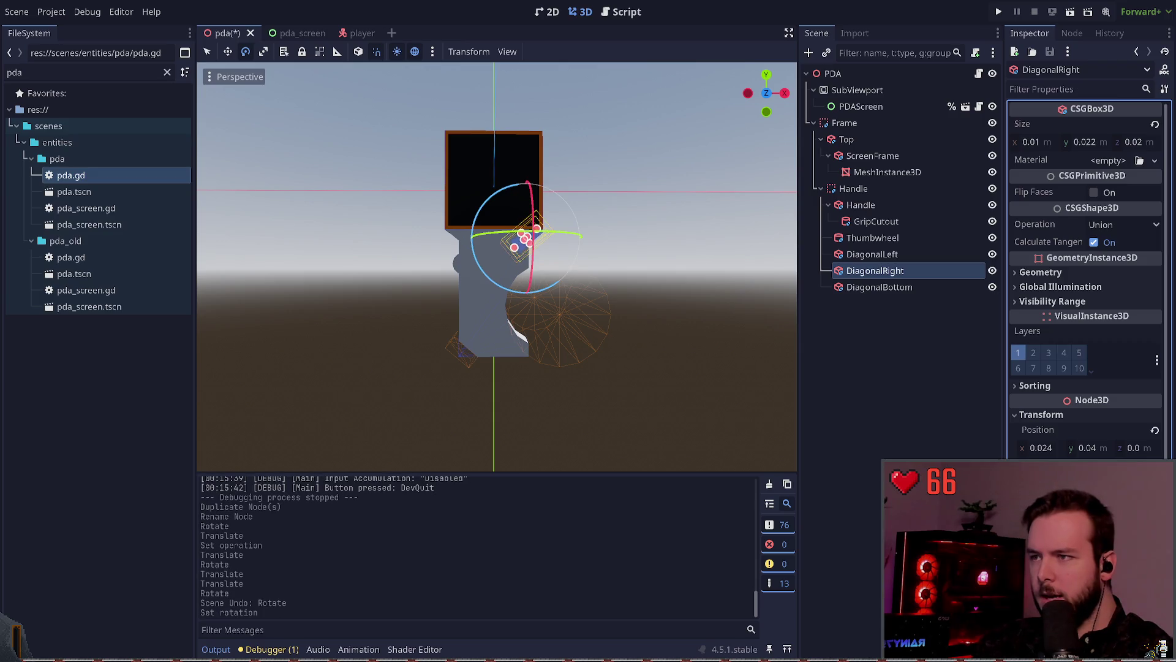
pyautogui.click(713, 310)
pyautogui.click(536, 242)
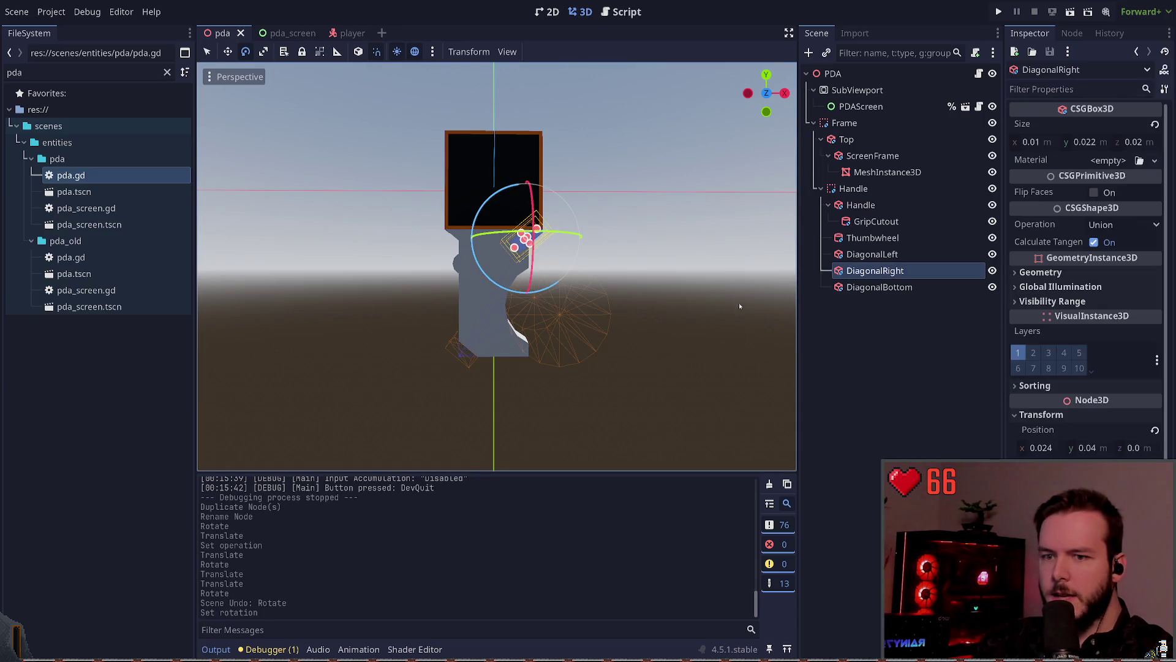
pyautogui.click(1042, 448)
pyautogui.write('0.024')
pyautogui.press('Return')
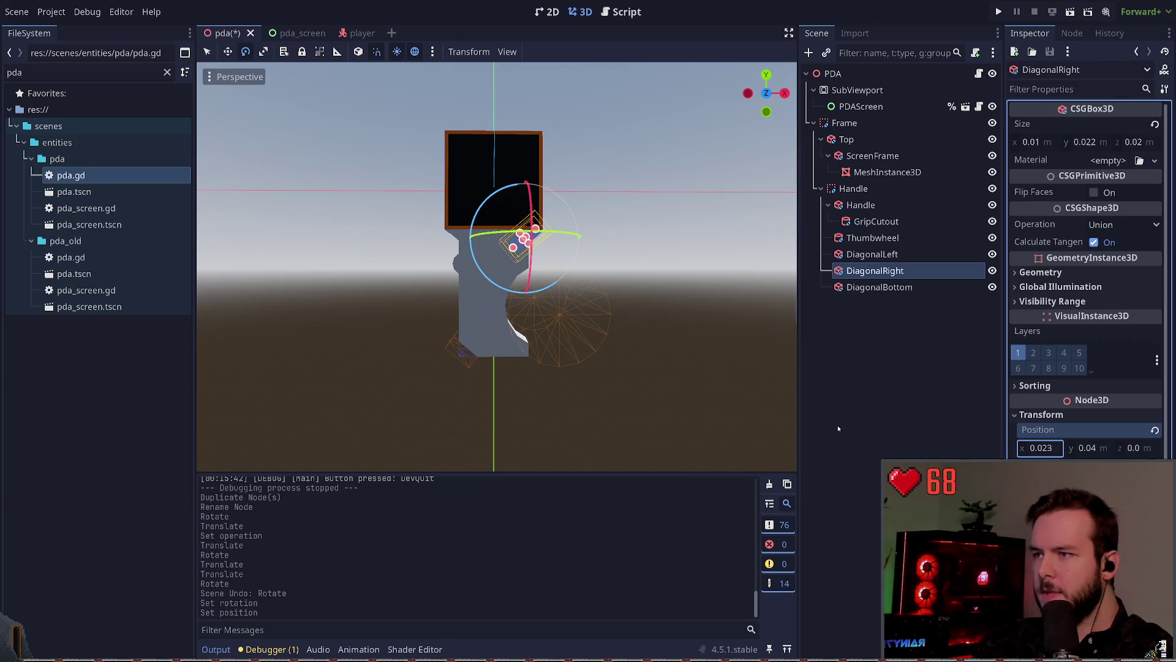
pyautogui.hotkey('ctrl', 's')
# - Compare DiagonalRight against DiagonalLeft from orbited views, then reselect DiagonalRight
pyautogui.click(555, 239)
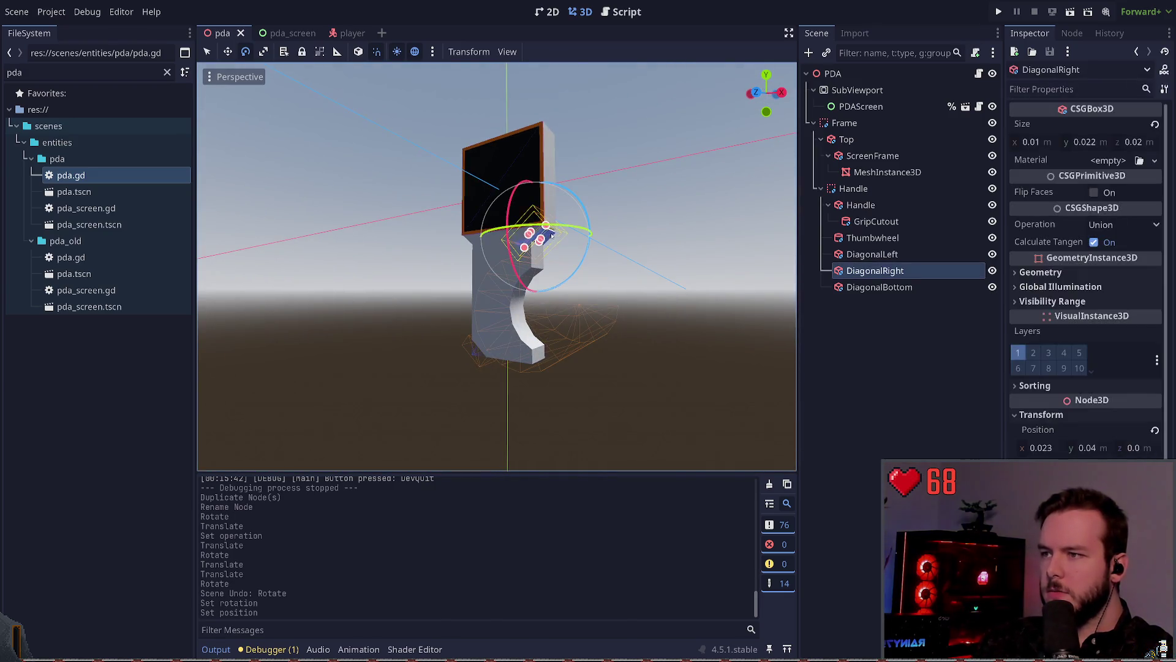
pyautogui.moveTo(900, 393); pyautogui.dragTo(539, 277)
pyautogui.click(448, 233)
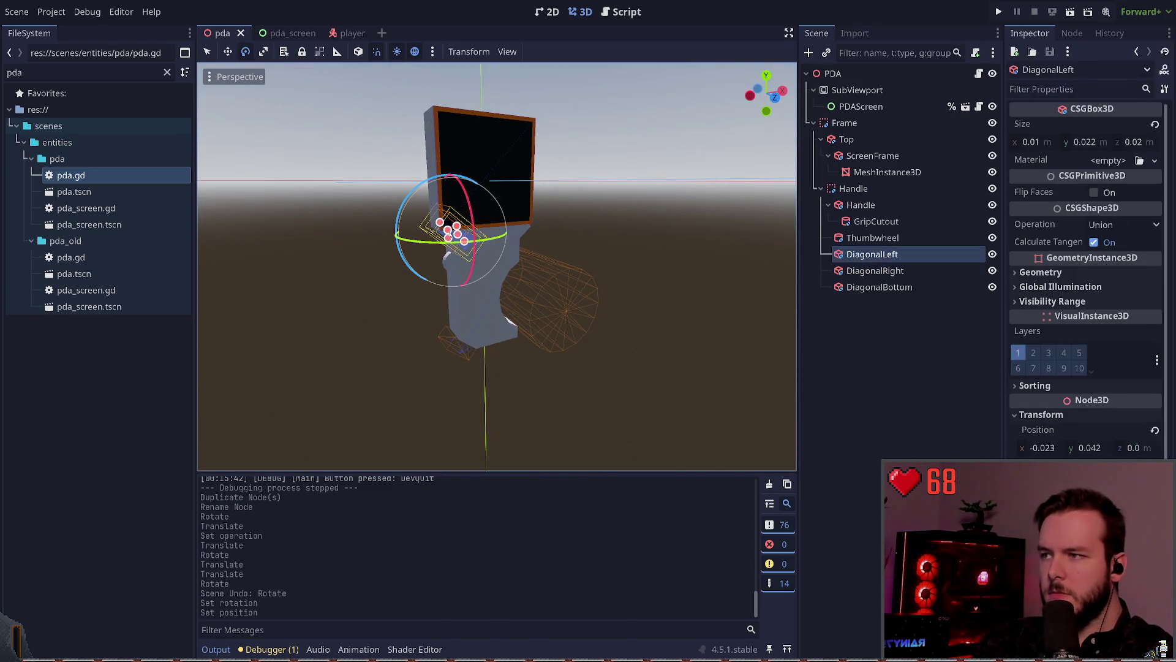
pyautogui.moveTo(702, 279); pyautogui.dragTo(963, 377)
pyautogui.click(962, 377)
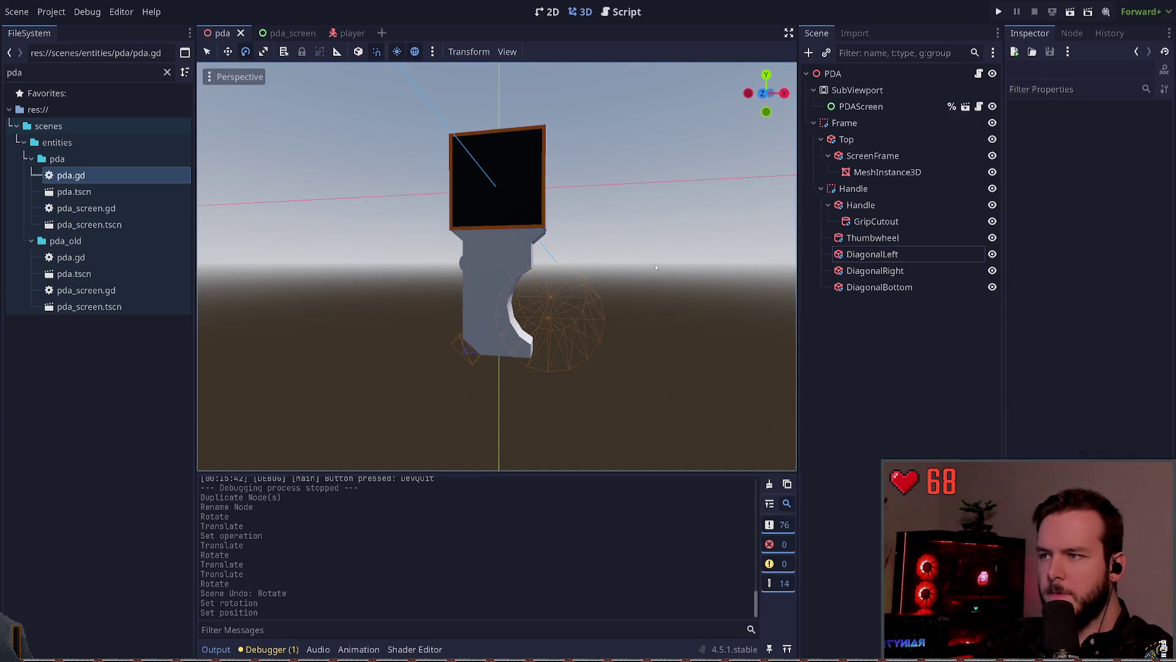
pyautogui.click(534, 234)
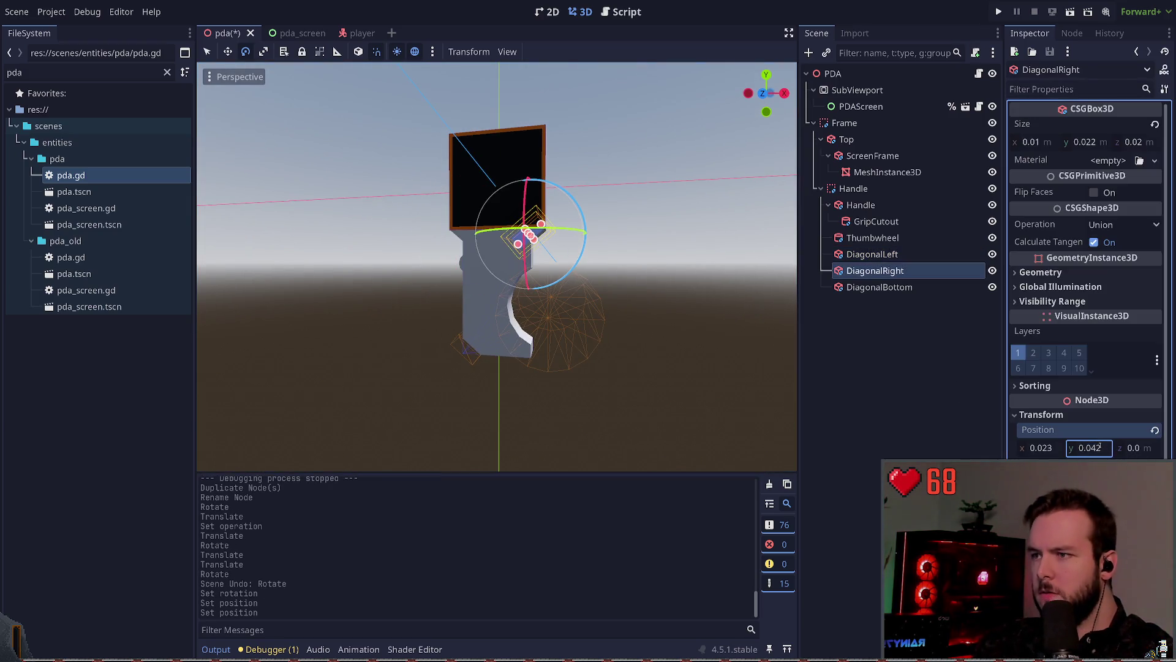
pyautogui.moveTo(708, 341); pyautogui.dragTo(669, 302)
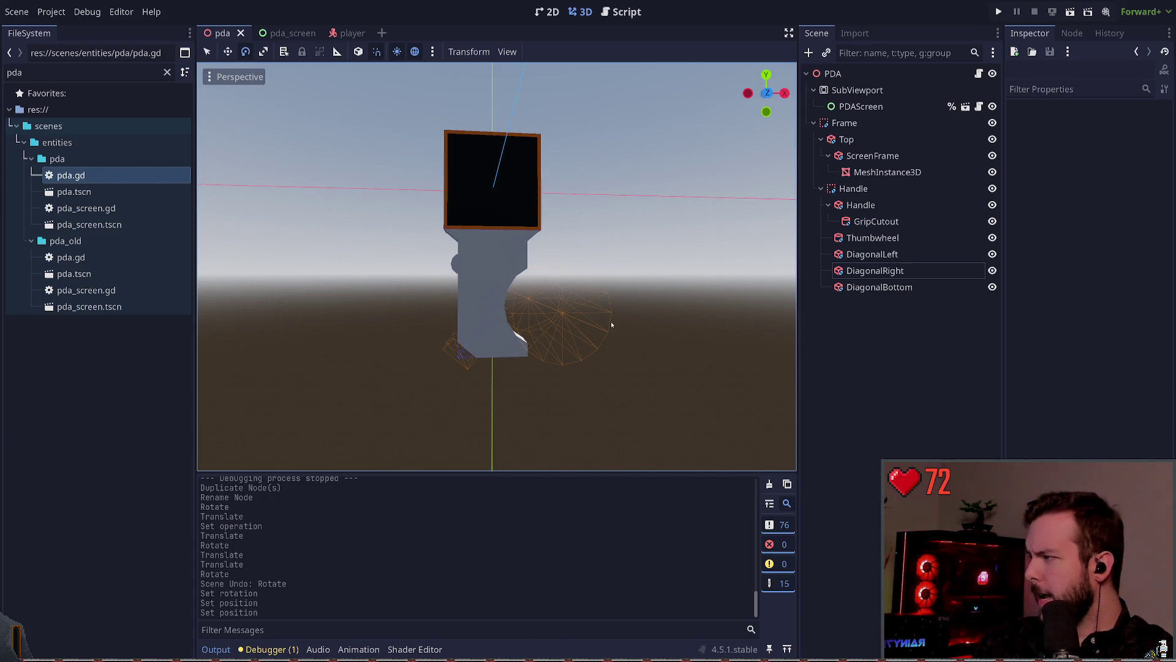
pyautogui.scroll(3, 623, 312)
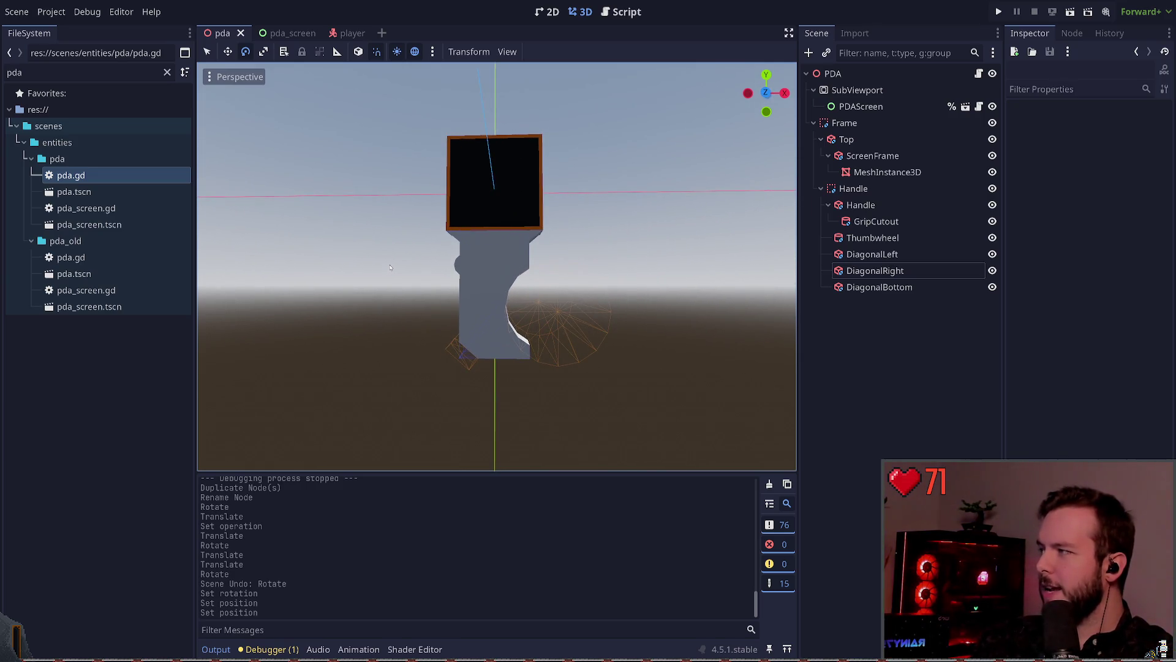
pyautogui.scroll(3, 528, 263)
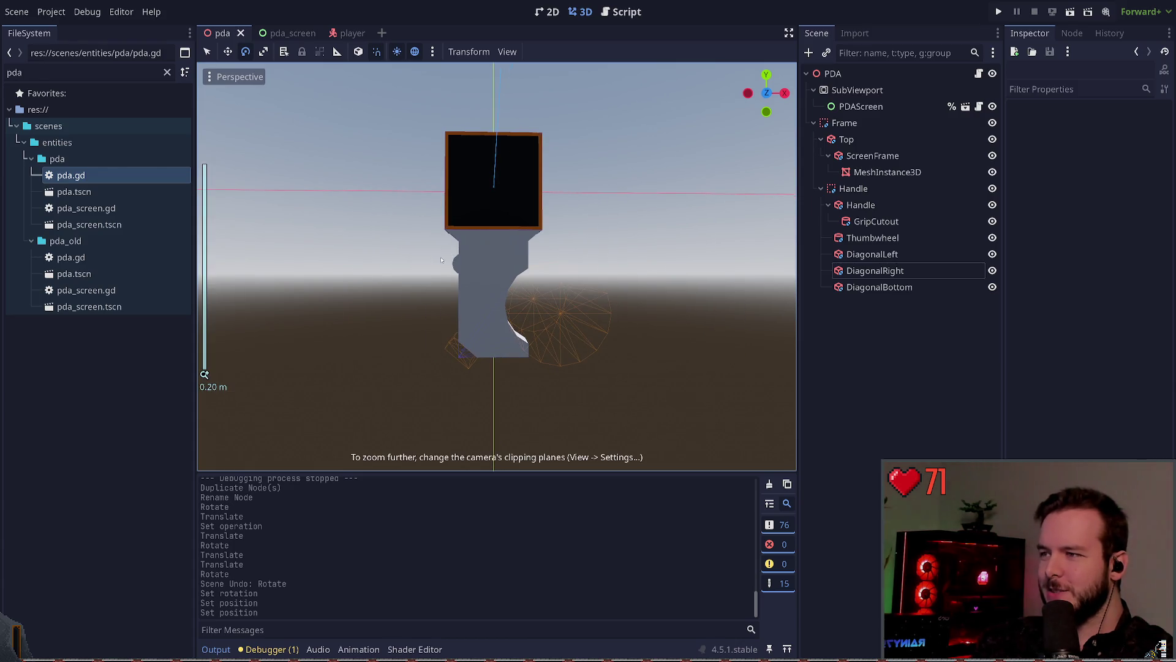
pyautogui.moveTo(520, 256); pyautogui.dragTo(542, 251)
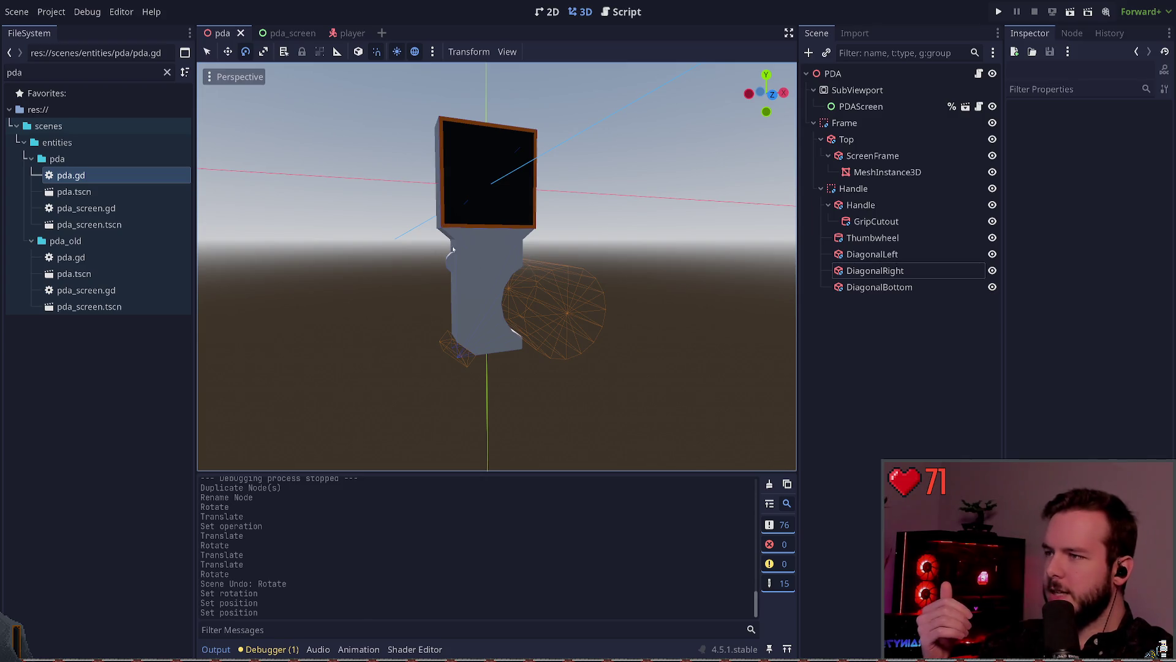
pyautogui.moveTo(542, 241); pyautogui.dragTo(551, 231)
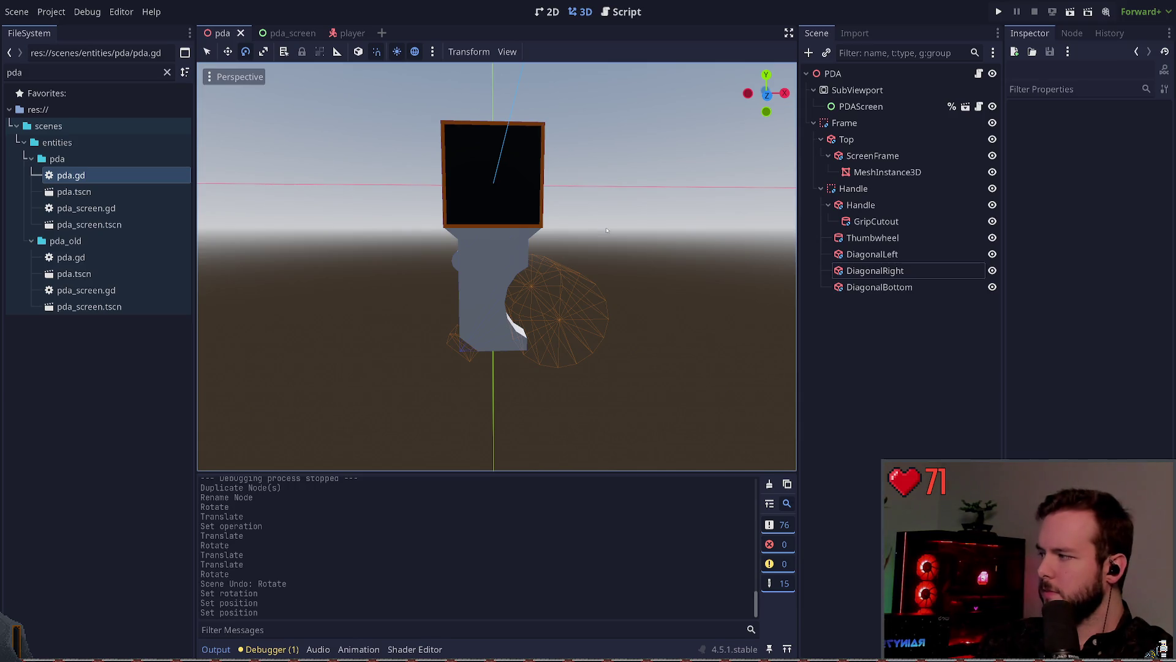
pyautogui.moveTo(456, 372); pyautogui.dragTo(615, 310)
pyautogui.click(560, 368)
pyautogui.click(712, 350)
pyautogui.click(466, 271)
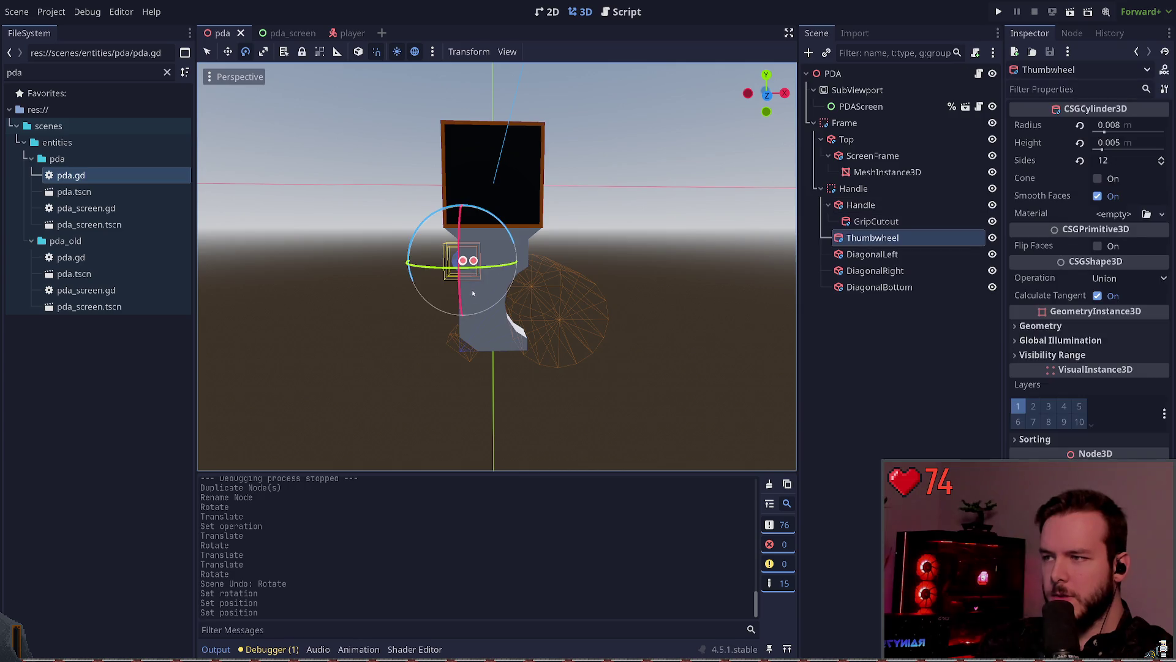
pyautogui.click(900, 343)
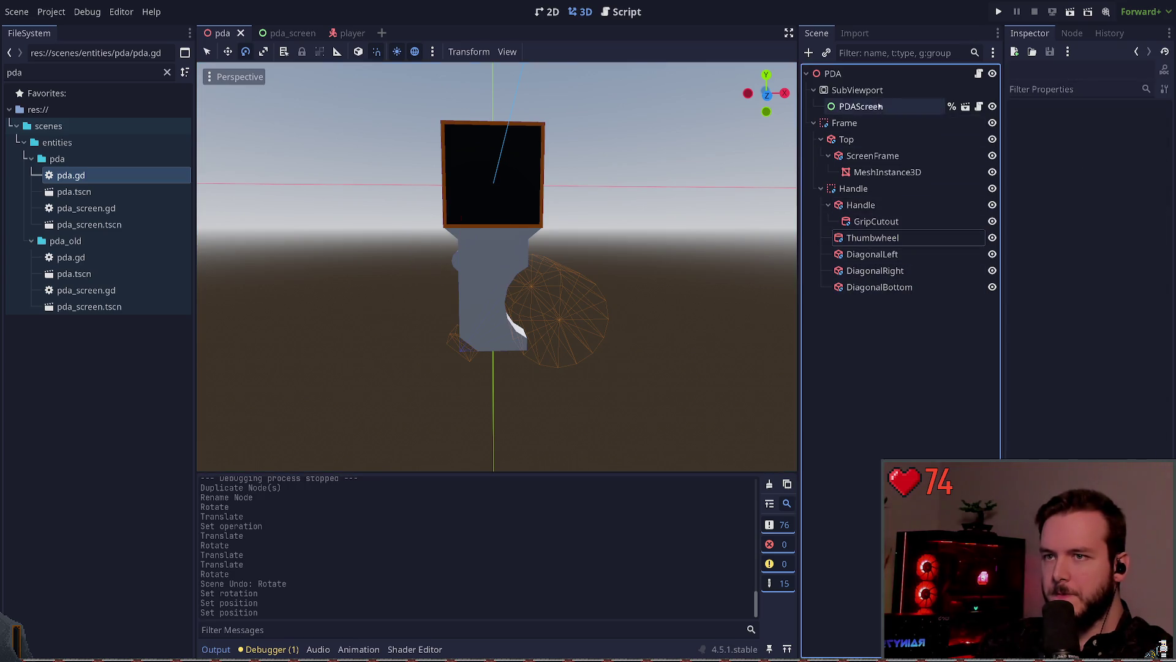
# - Confirm the Handle height of 0.08, nudge it up, save, then undo the move
pyautogui.click(484, 311)
pyautogui.click(1100, 142)
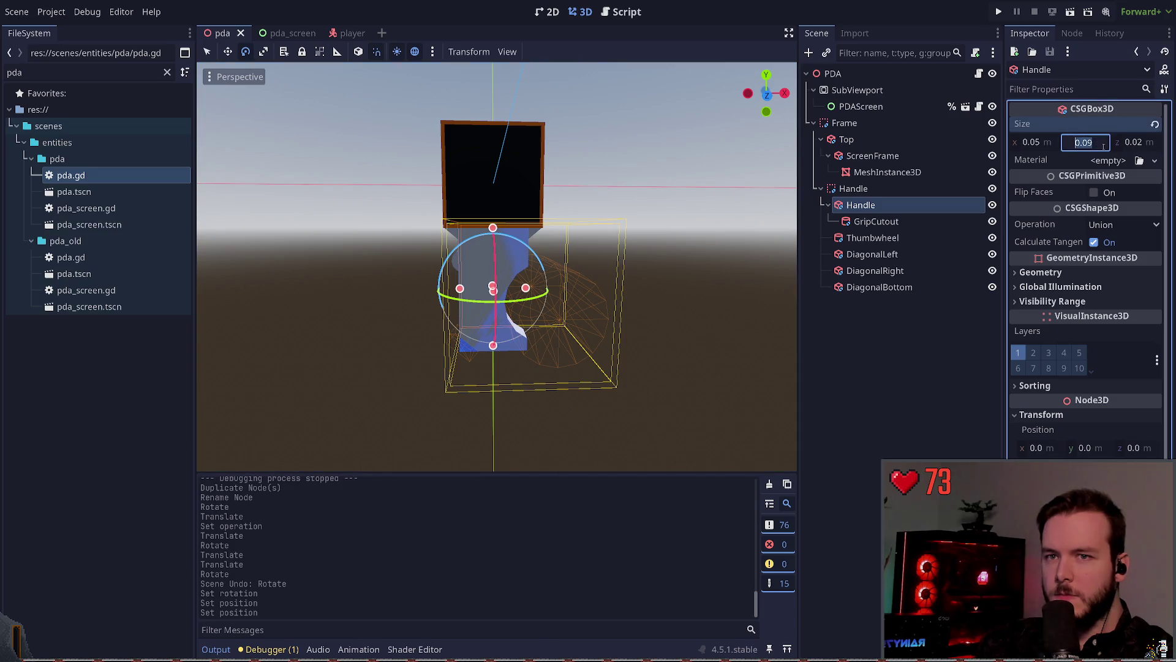
pyautogui.write('0.08')
pyautogui.press('Return')
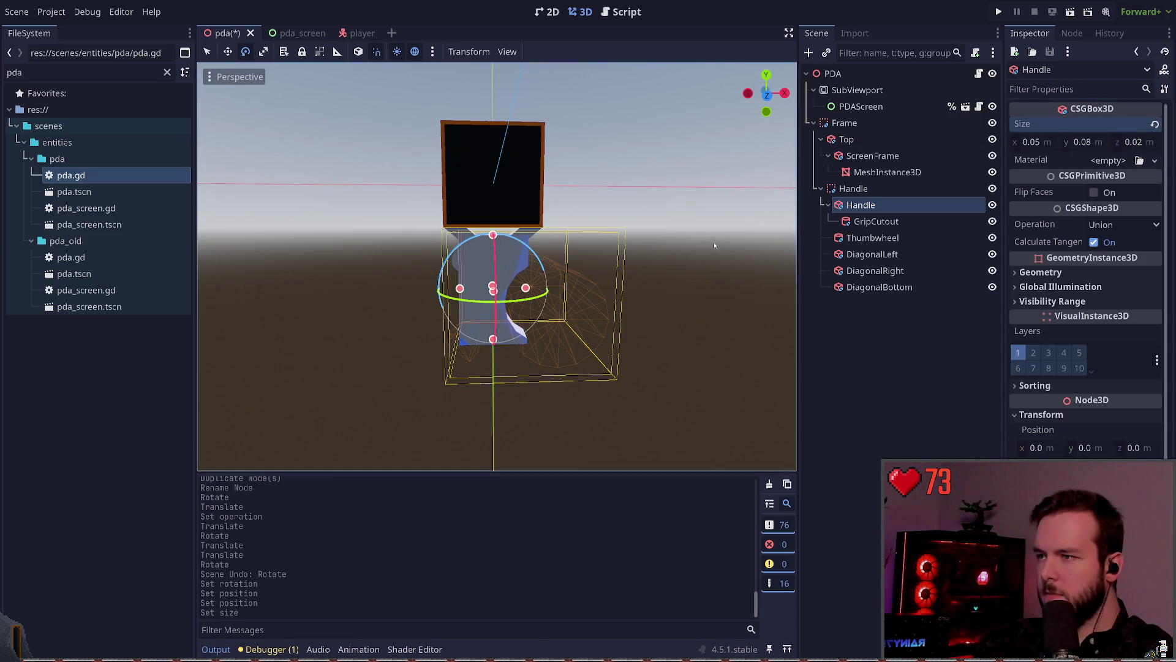
pyautogui.click(714, 242)
pyautogui.click(484, 315)
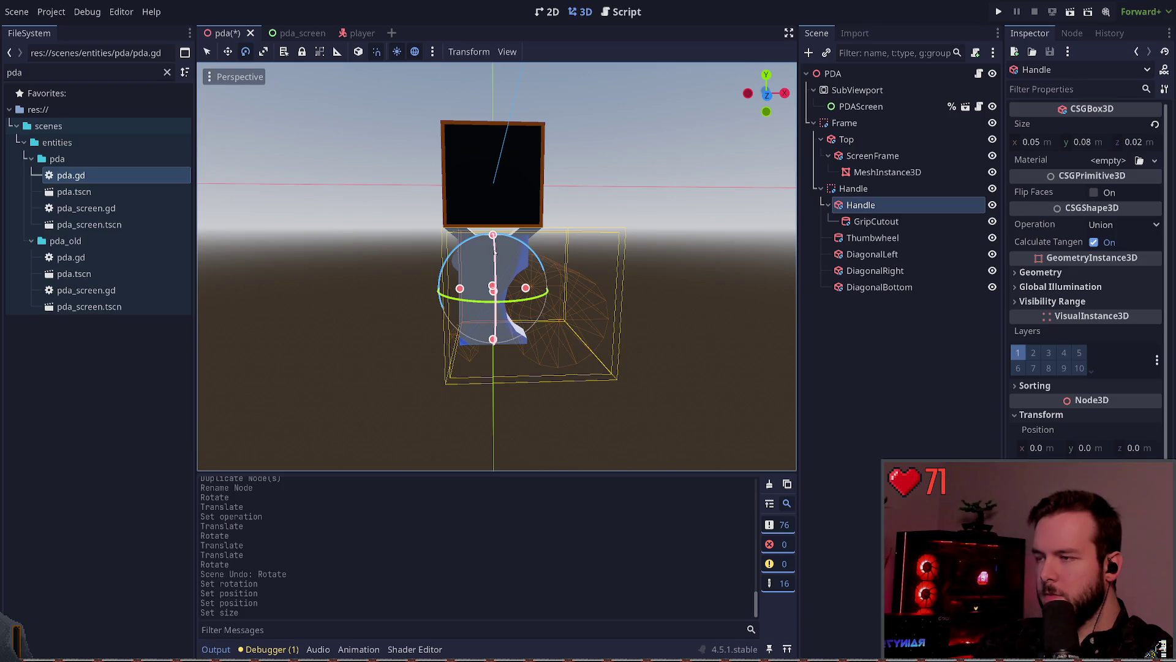
pyautogui.press('w')
pyautogui.moveTo(494, 219); pyautogui.dragTo(494, 210)
pyautogui.hotkey('ctrl', 's')
pyautogui.hotkey('ctrl', 'z')
pyautogui.hotkey('ctrl', 'z')
# - Select the Thumbwheel cylinder in the Scene dock and drag it toward the Handle node
pyautogui.click(853, 188)
pyautogui.click(876, 221)
pyautogui.click(868, 328)
pyautogui.click(877, 254)
pyautogui.click(872, 237)
pyautogui.click(860, 205)
pyautogui.click(853, 188)
pyautogui.click(861, 348)
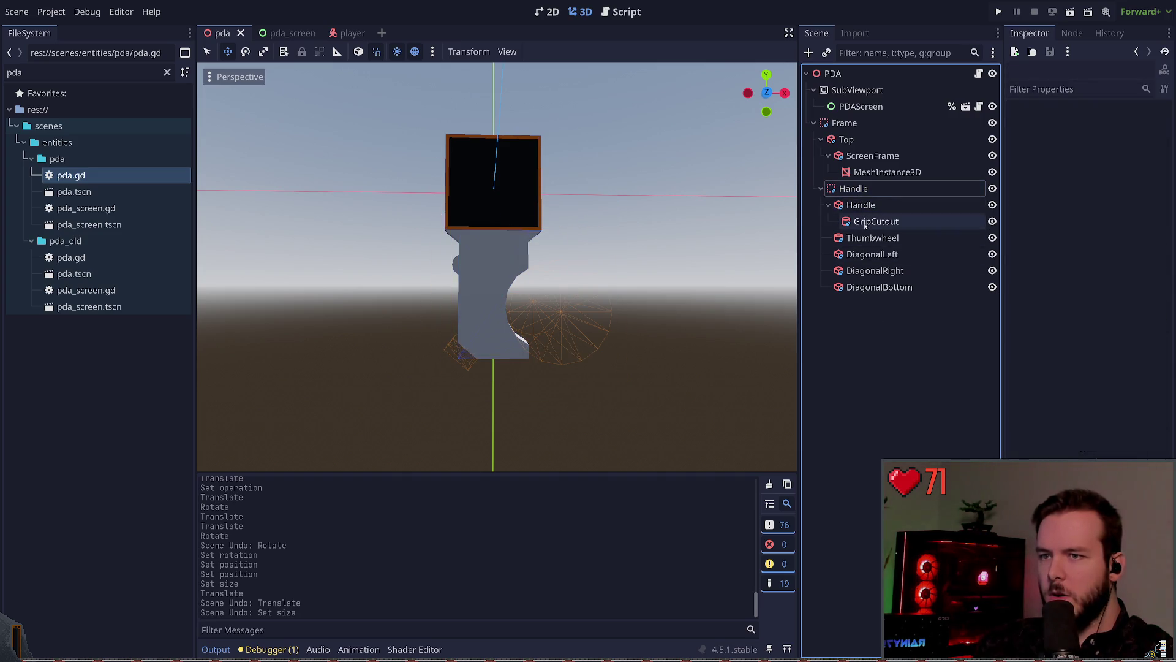
pyautogui.click(858, 238)
pyautogui.moveTo(859, 244); pyautogui.dragTo(863, 214)
# - Select DiagonalBottom and the three diagonal cutting boxes, then save the scene
pyautogui.click(875, 286)
pyautogui.keyDown('shift'); pyautogui.click(859, 256); pyautogui.keyUp('shift')
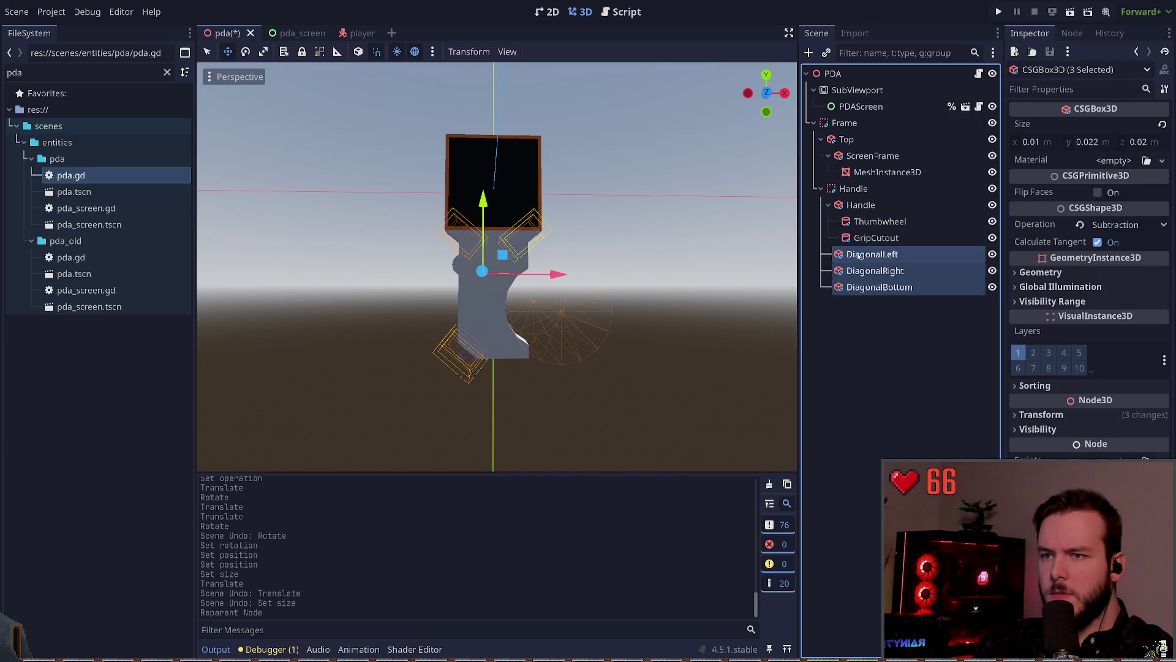
pyautogui.hotkey('ctrl', 's')
pyautogui.click(879, 221)
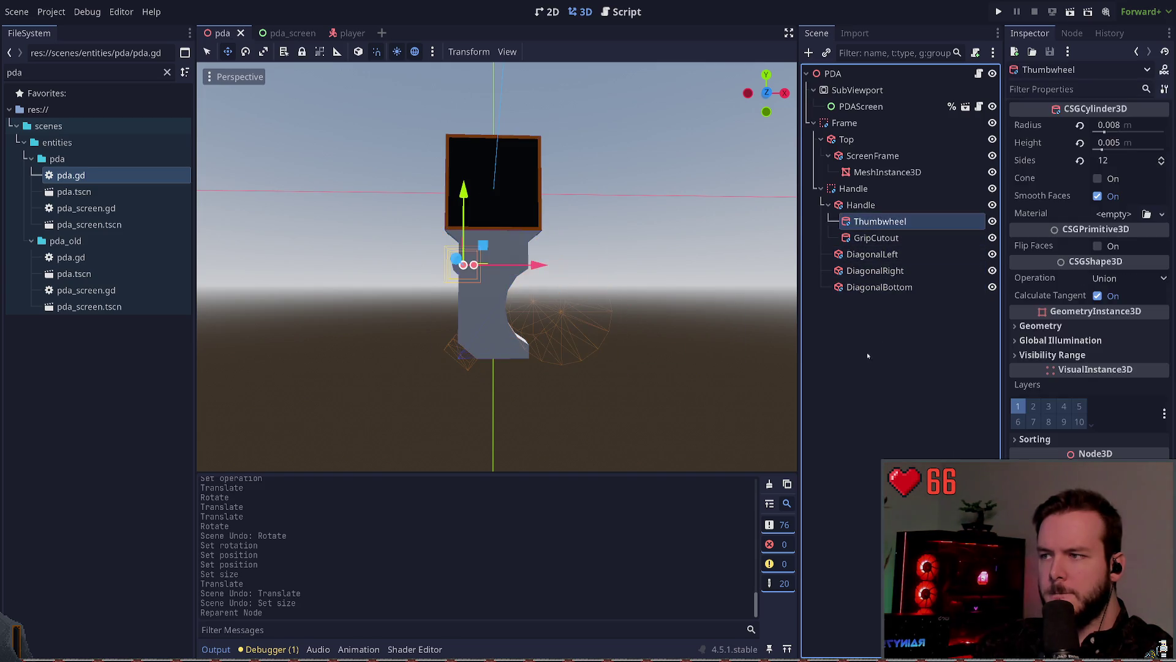
pyautogui.click(778, 260)
# - From a frontal view, rotate the DiagonalBottom cutting box slightly
pyautogui.moveTo(779, 259)
pyautogui.mouseDown()
pyautogui.moveTo(688, 257)
pyautogui.moveTo(722, 234)
pyautogui.moveTo(707, 230)
pyautogui.mouseUp()
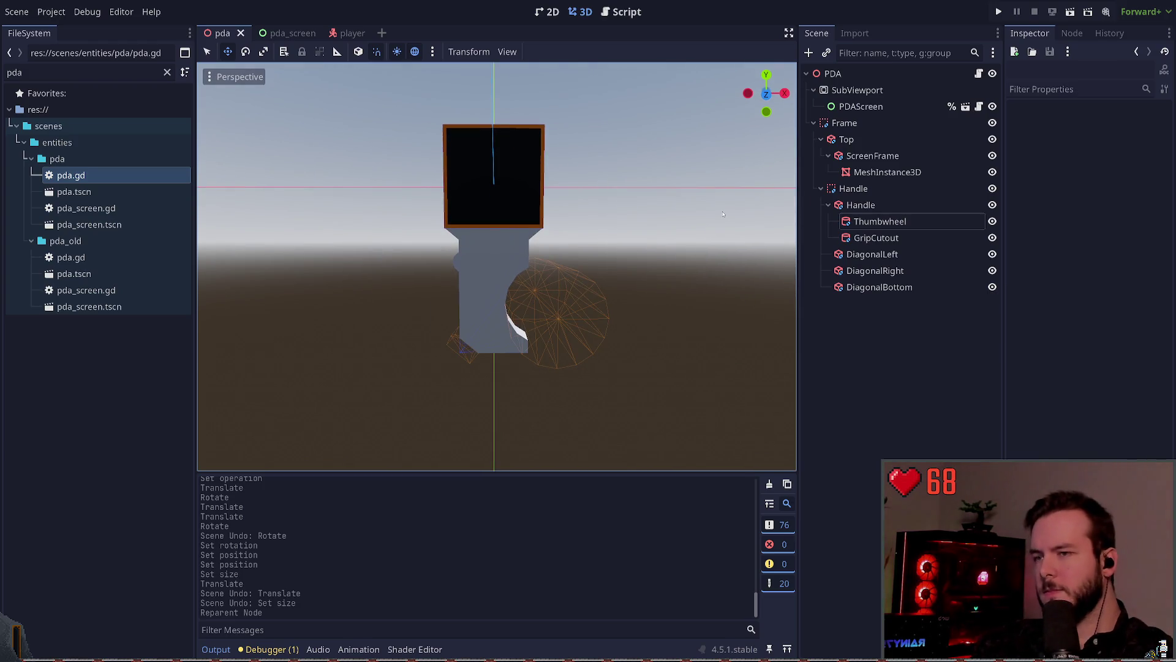
pyautogui.moveTo(547, 244); pyautogui.dragTo(513, 205)
pyautogui.moveTo(693, 268); pyautogui.dragTo(657, 253)
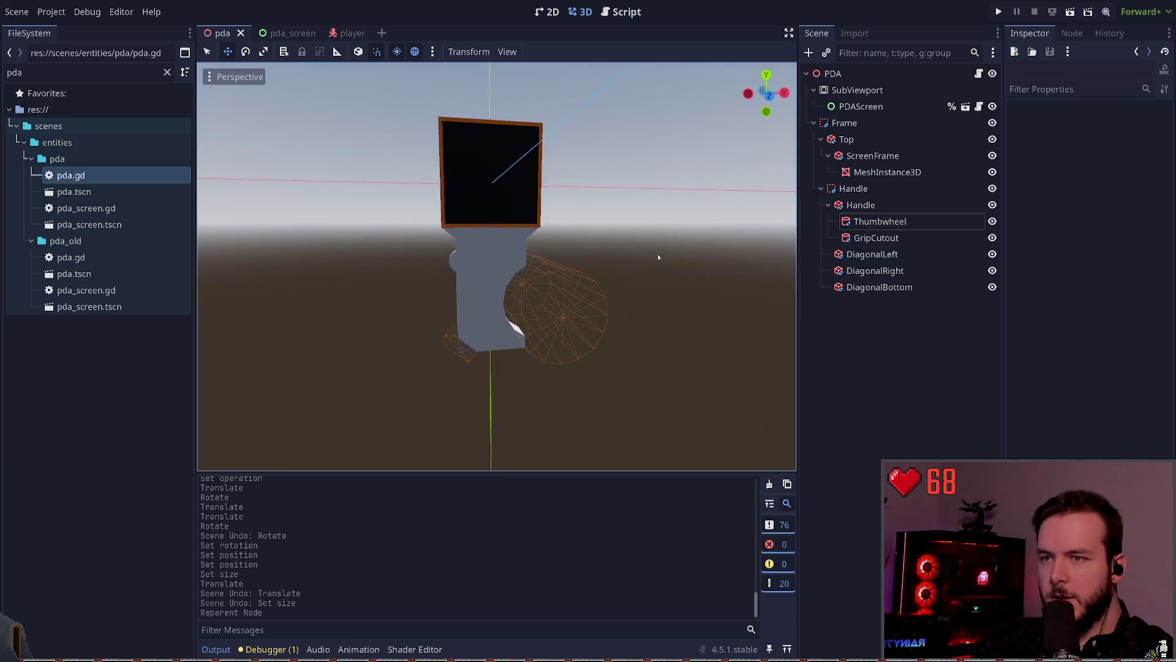
pyautogui.click(570, 309)
pyautogui.click(663, 189)
pyautogui.moveTo(663, 189); pyautogui.dragTo(625, 188)
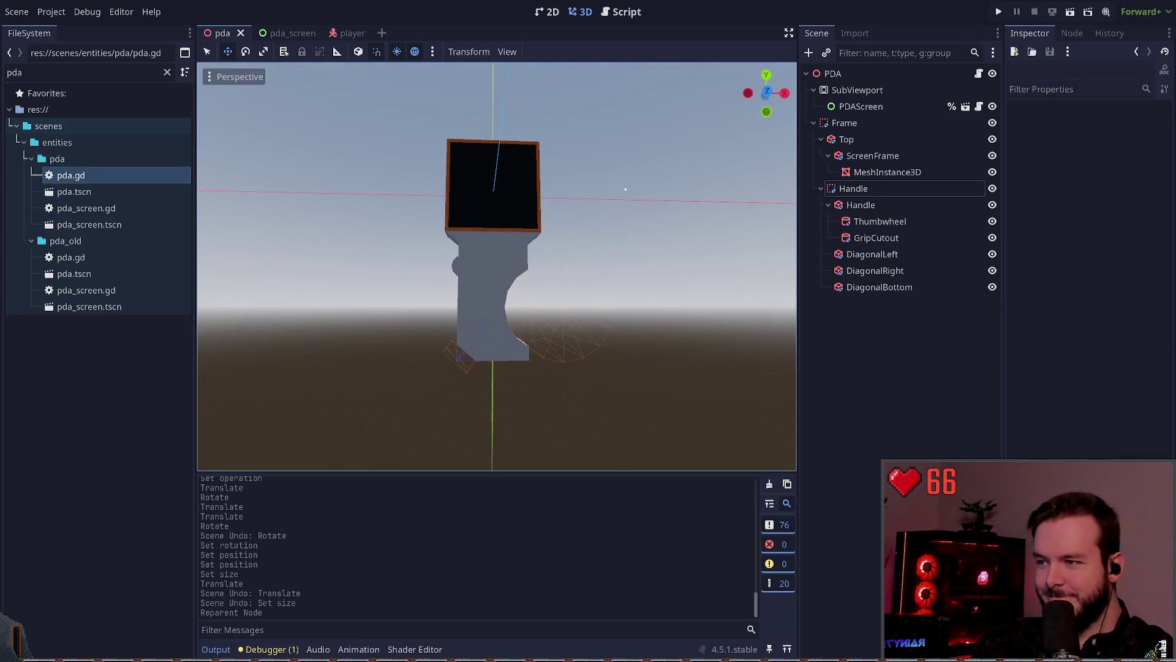
pyautogui.click(460, 354)
pyautogui.press('e')
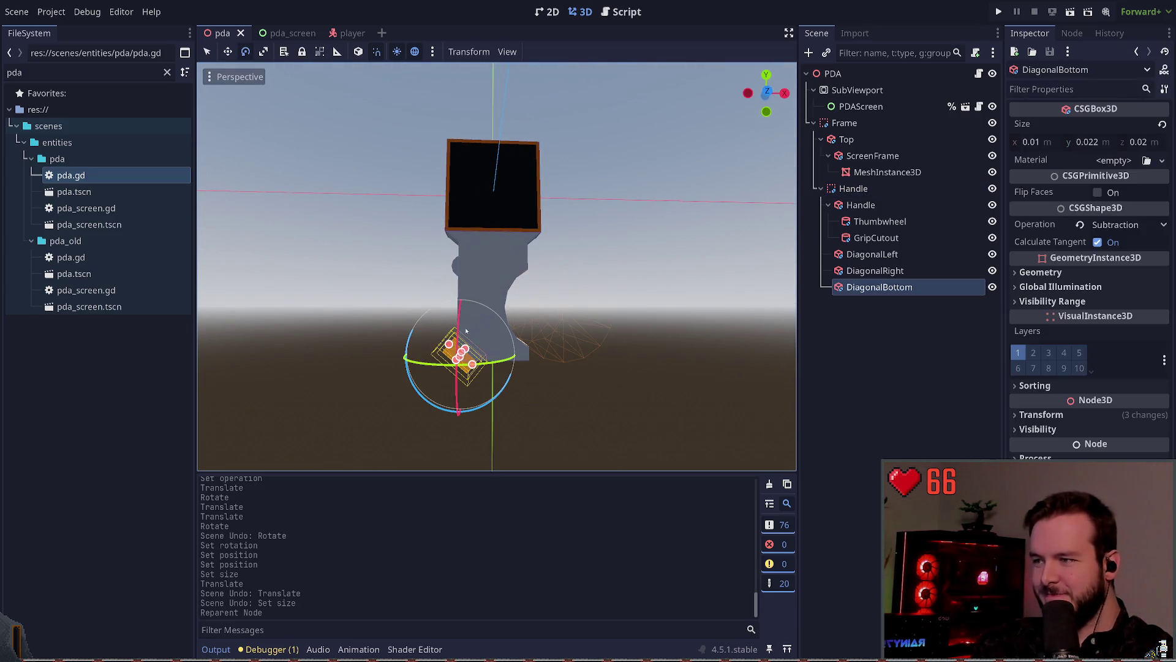
pyautogui.moveTo(427, 398); pyautogui.dragTo(422, 397)
# - Review DiagonalBottom's transform, select GripCutout, save, then select Thumbwheel and the Handle
pyautogui.click(1041, 414)
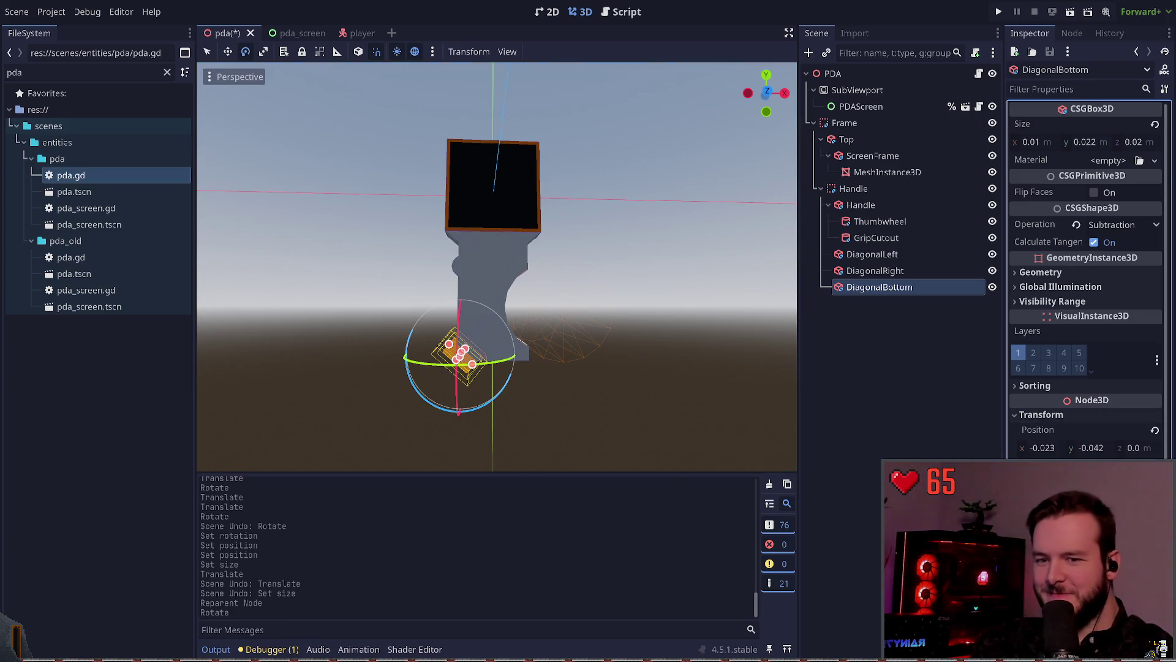
pyautogui.click(876, 238)
pyautogui.hotkey('ctrl', 's')
pyautogui.click(622, 283)
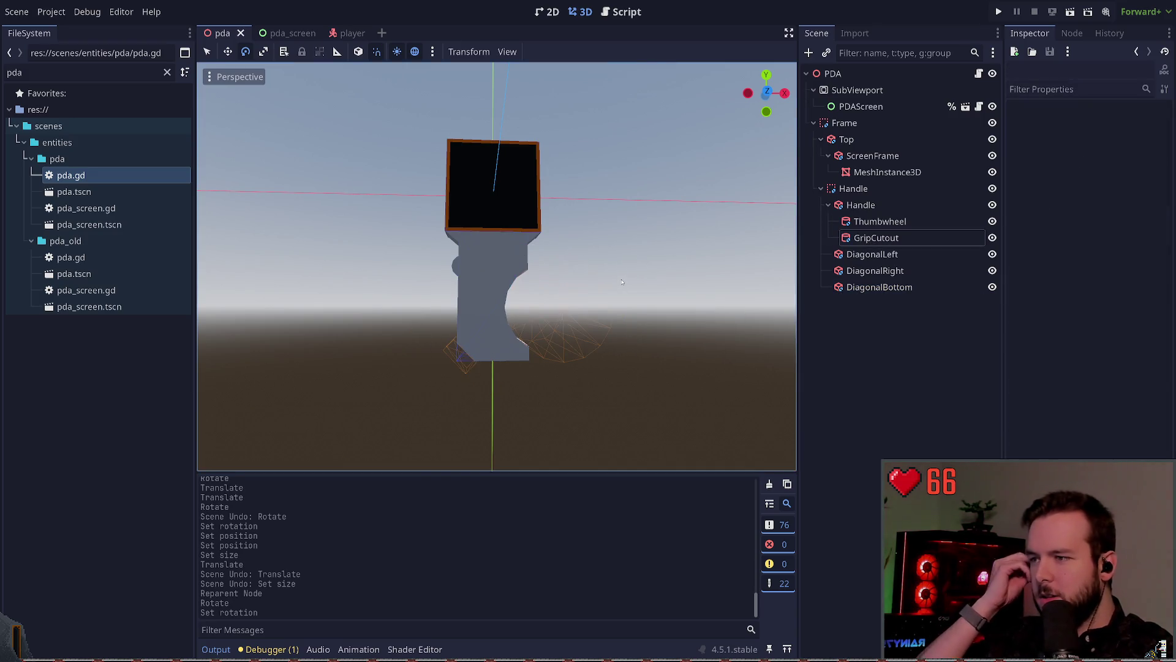
pyautogui.click(473, 264)
pyautogui.click(497, 265)
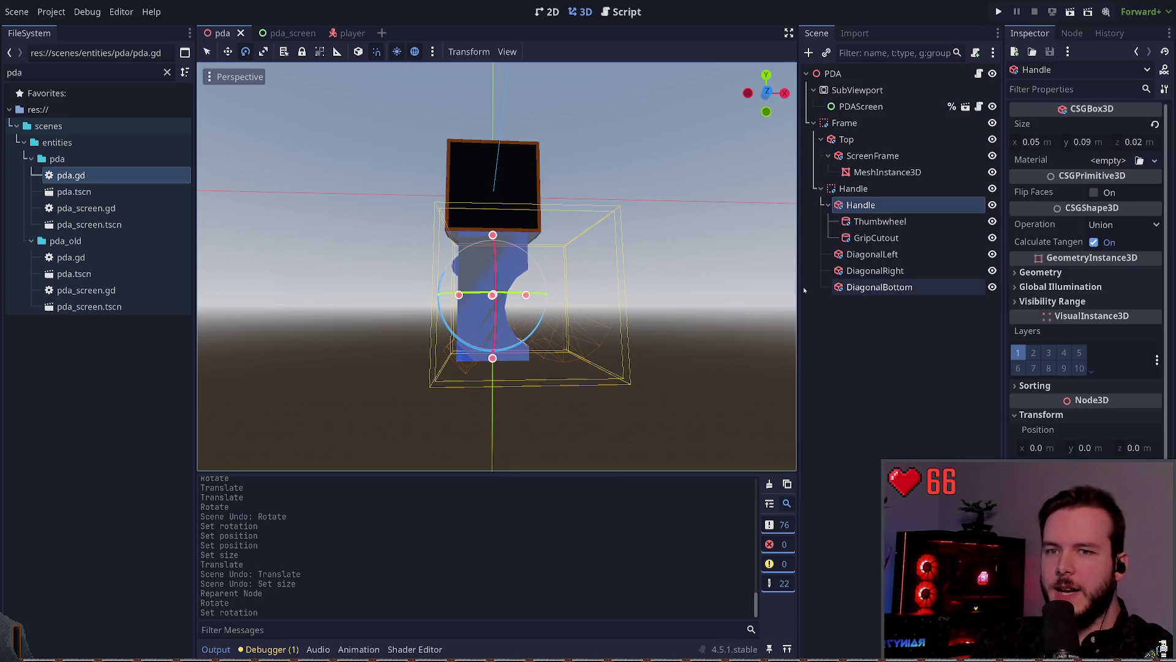
# - Set the Handle box height to 0.08, raise it slightly, and save
pyautogui.click(1096, 143)
pyautogui.press('BackSpace')
pyautogui.write('8')
pyautogui.press('Return')
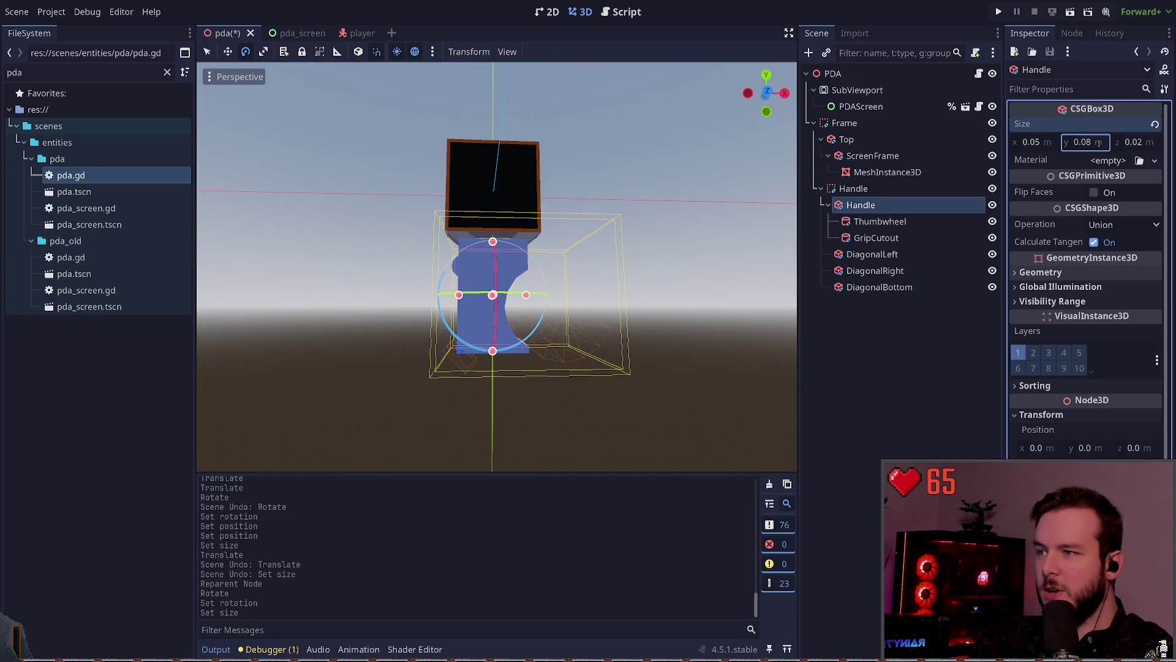
pyautogui.press('w')
pyautogui.moveTo(493, 221); pyautogui.dragTo(635, 230)
pyautogui.hotkey('ctrl', 's')
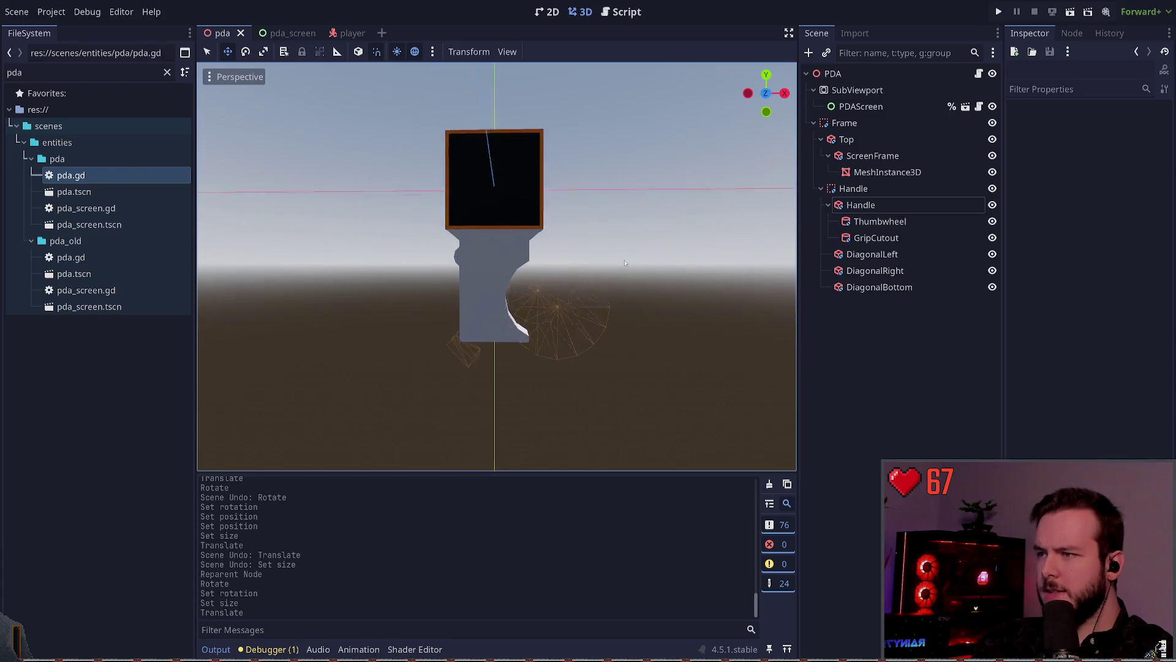
# - Nudge the Thumbwheel cylinder upward on the handle and save the scene
pyautogui.moveTo(625, 261)
pyautogui.mouseDown()
pyautogui.moveTo(649, 252)
pyautogui.moveTo(613, 262)
pyautogui.moveTo(675, 261)
pyautogui.moveTo(628, 258)
pyautogui.moveTo(638, 258)
pyautogui.mouseUp()
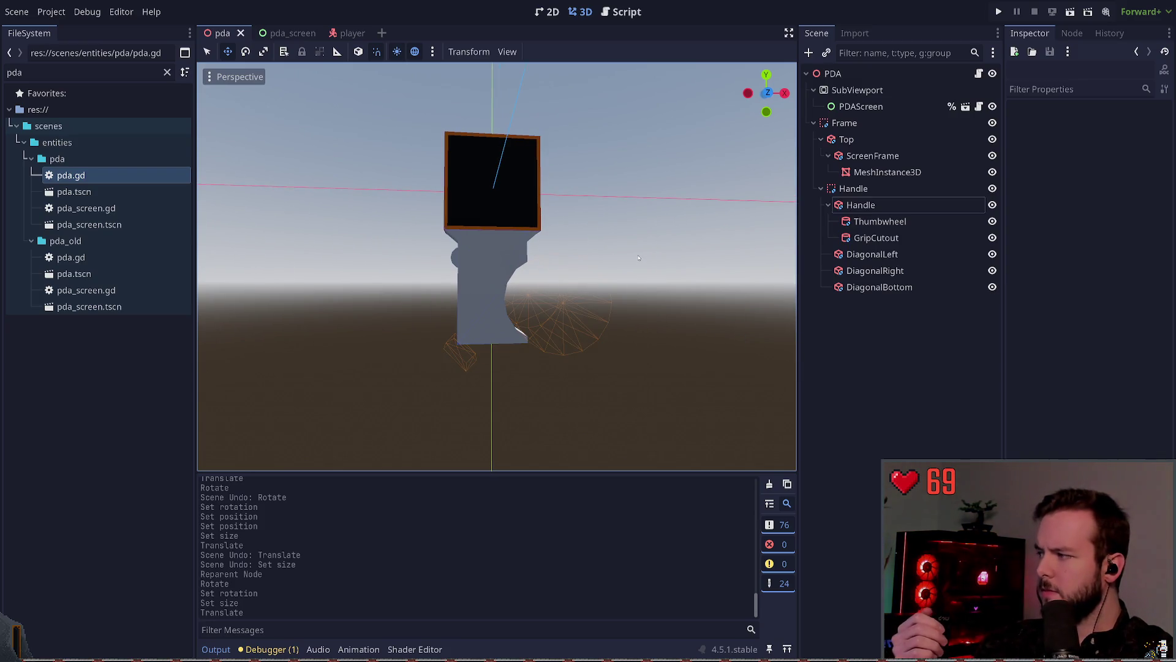
pyautogui.click(452, 258)
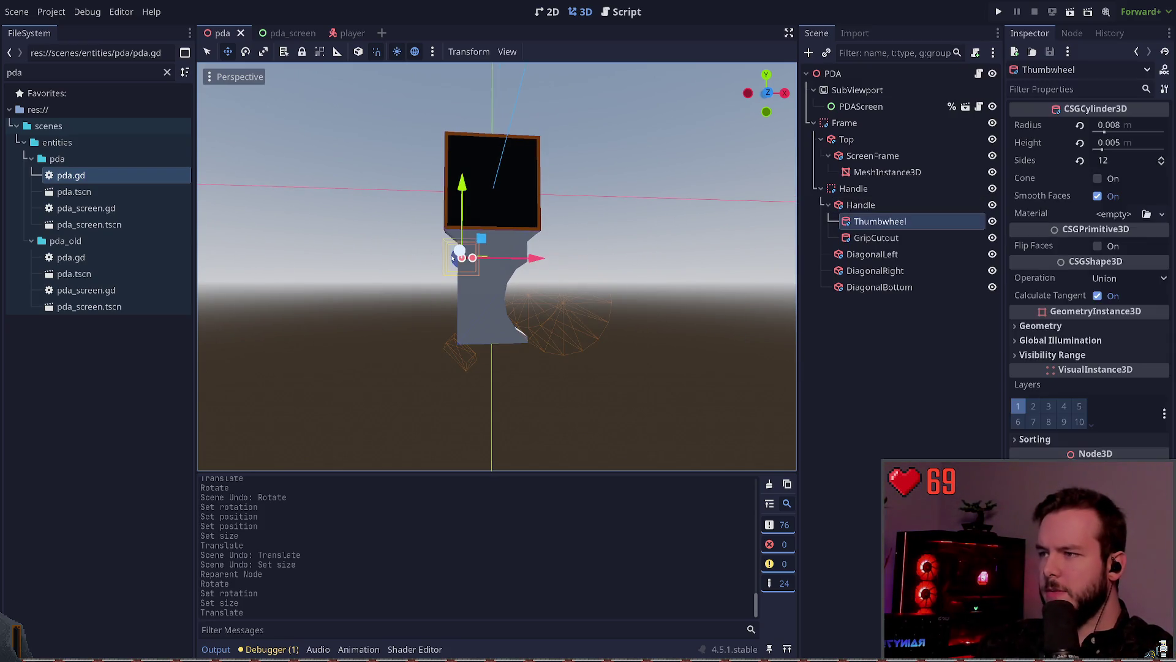
pyautogui.keyDown('shift'); pyautogui.click(458, 203); pyautogui.keyUp('shift')
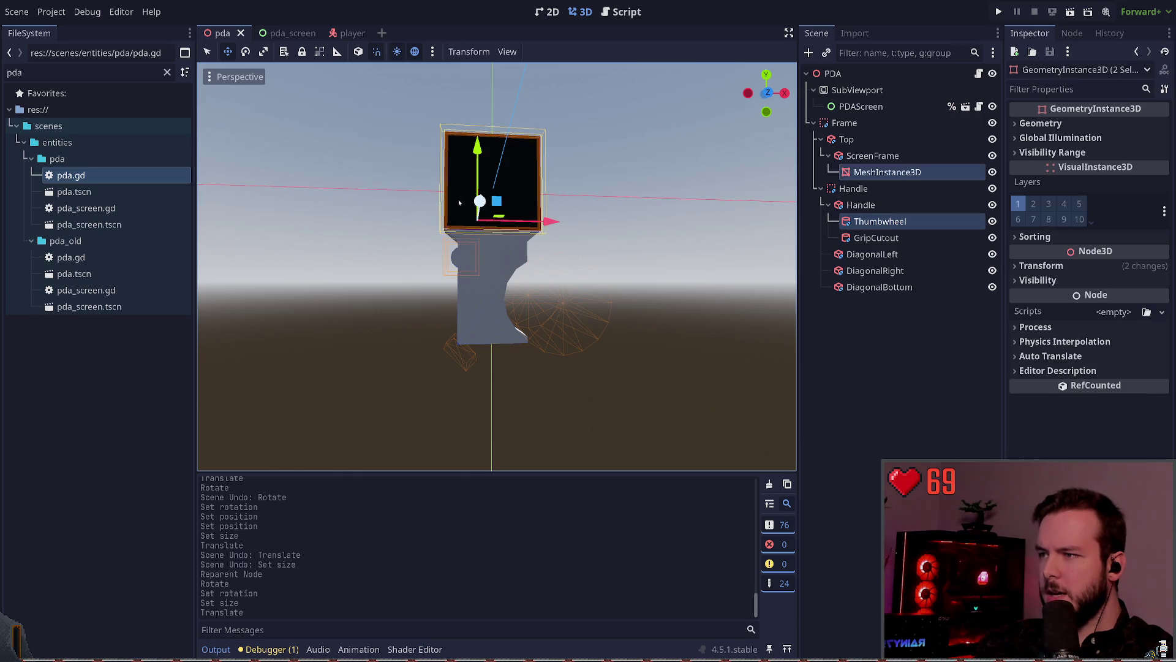
pyautogui.click(454, 265)
pyautogui.click(879, 221)
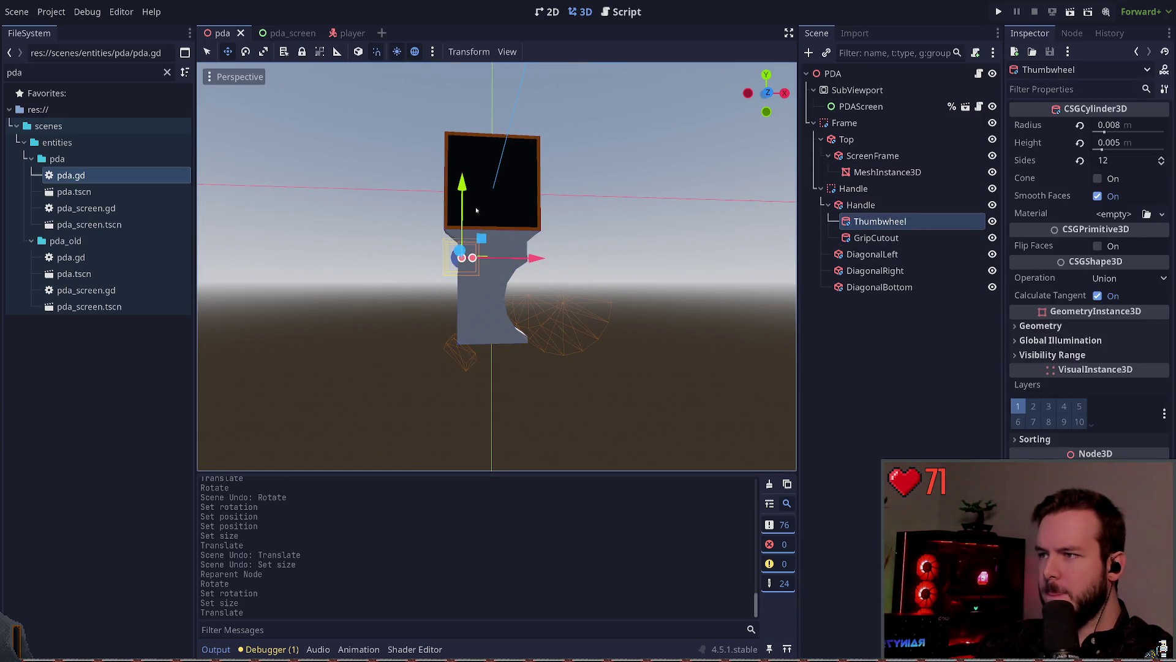
pyautogui.click(461, 203)
pyautogui.click(462, 198)
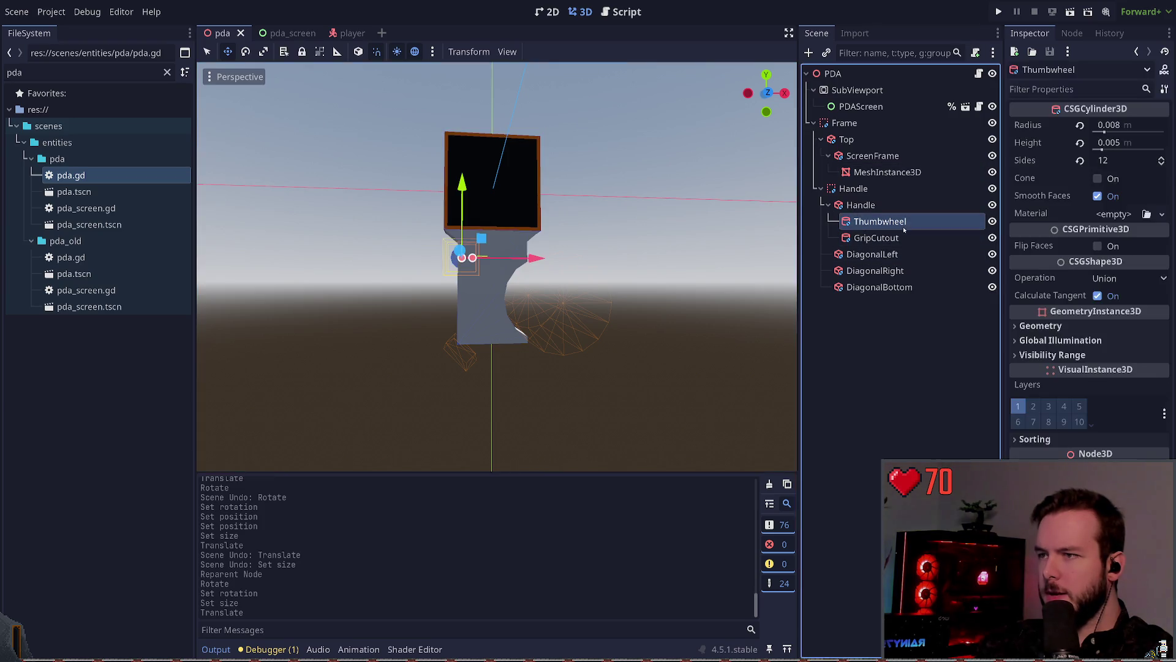
pyautogui.moveTo(463, 192); pyautogui.dragTo(460, 186)
pyautogui.click(682, 211)
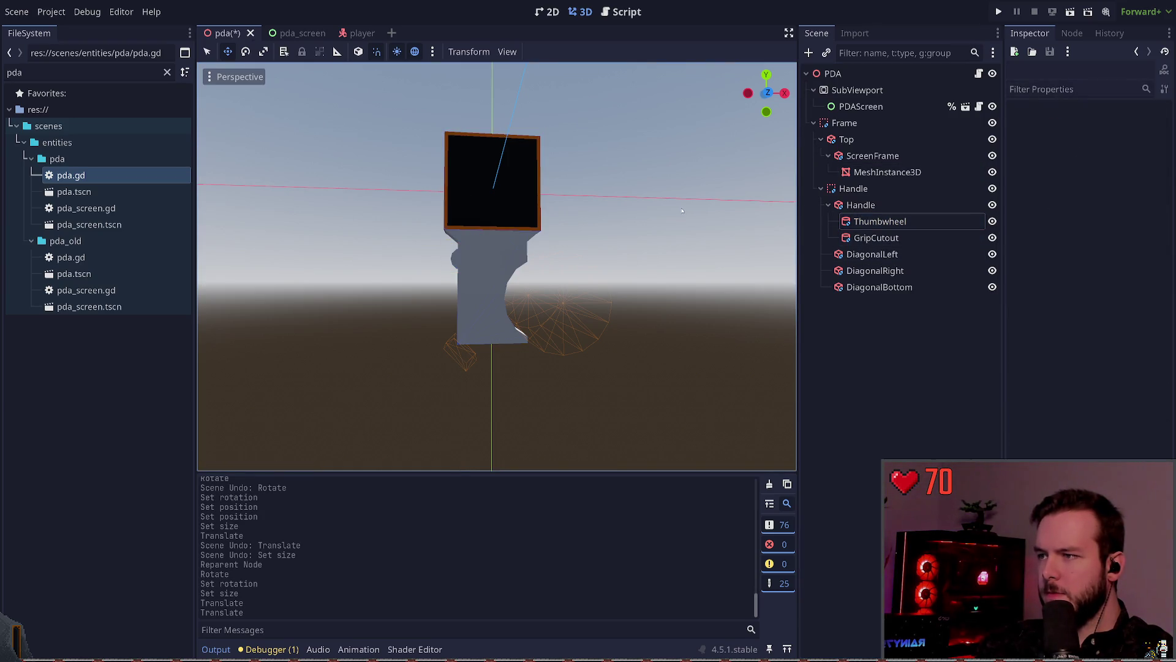
pyautogui.hotkey('ctrl', 's')
# - Orbit the view and check the Thumbwheel's new placement
pyautogui.moveTo(671, 209)
pyautogui.mouseDown()
pyautogui.moveTo(644, 199)
pyautogui.moveTo(435, 255)
pyautogui.mouseUp()
pyautogui.click(456, 261)
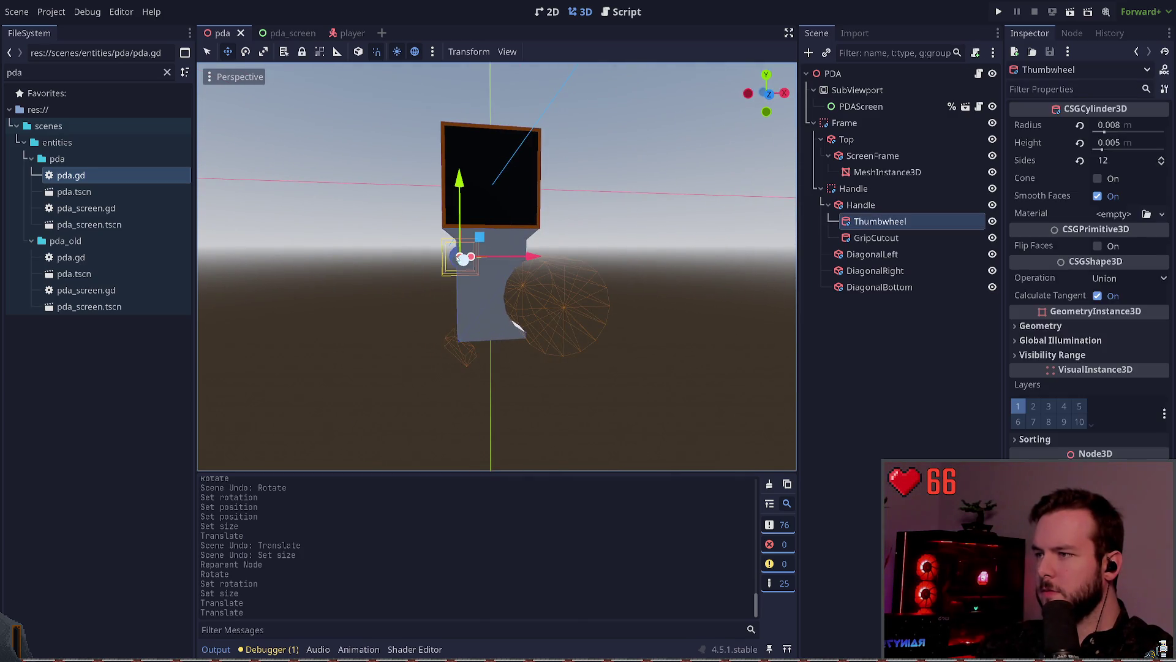
pyautogui.click(637, 229)
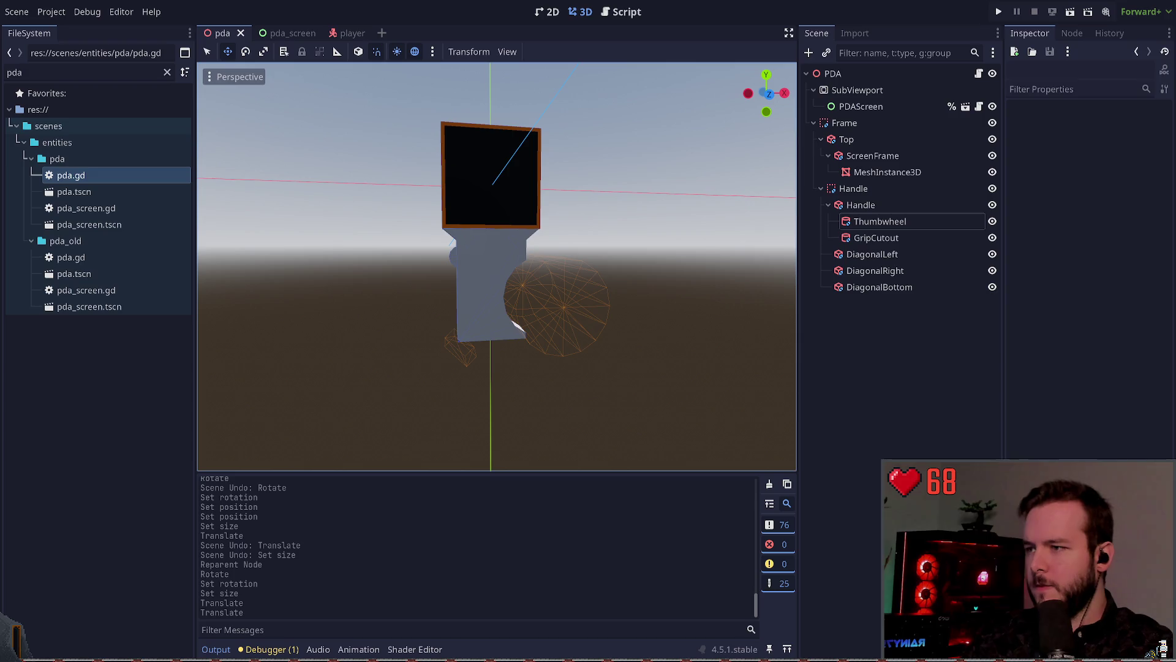
pyautogui.moveTo(573, 334); pyautogui.dragTo(552, 319)
pyautogui.click(460, 352)
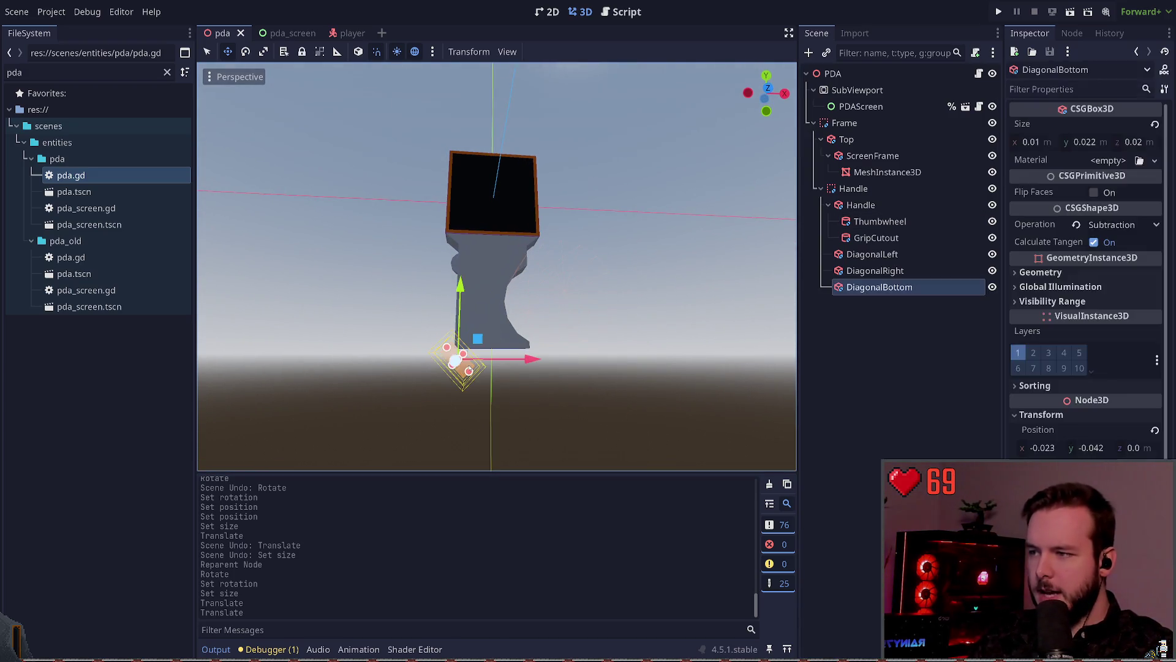
pyautogui.moveTo(480, 337); pyautogui.dragTo(479, 321)
pyautogui.click(480, 368)
pyautogui.click(490, 288)
pyautogui.click(469, 368)
pyautogui.click(469, 362)
pyautogui.click(478, 367)
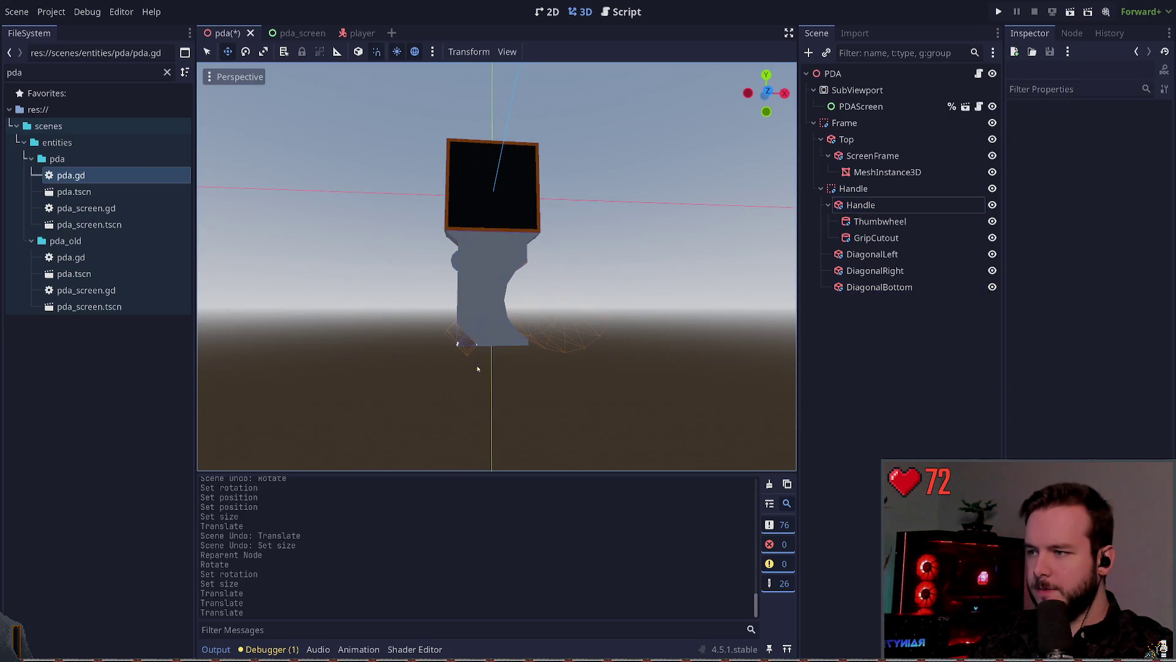
pyautogui.click(465, 340)
pyautogui.moveTo(480, 319); pyautogui.dragTo(483, 326)
pyautogui.click(591, 315)
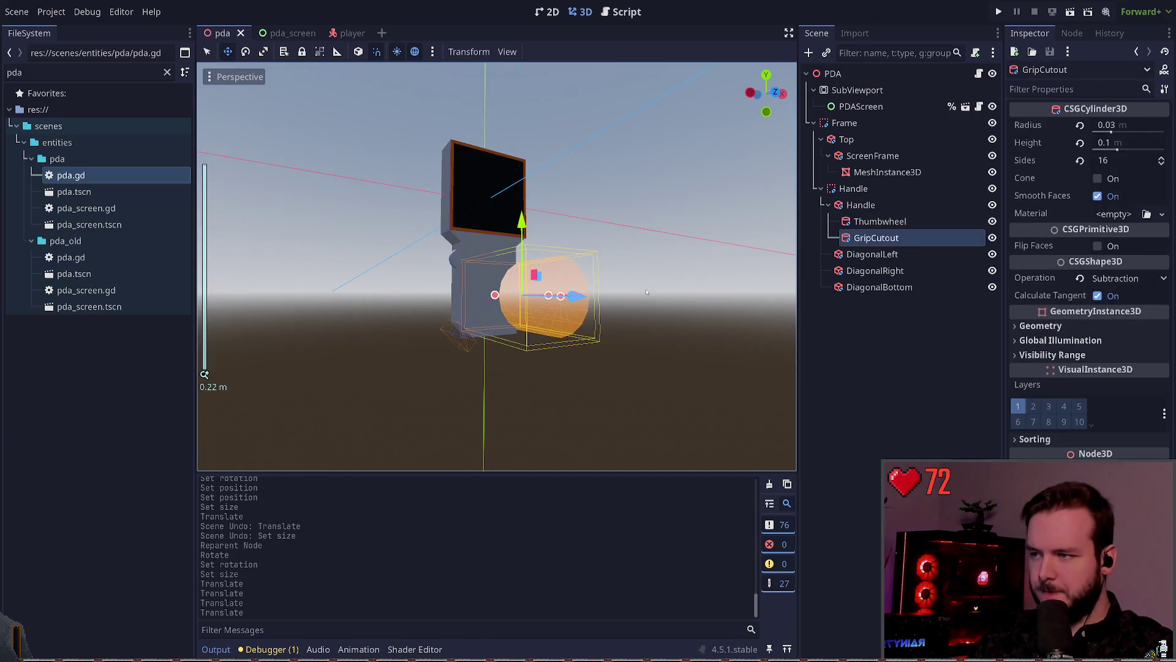
pyautogui.click(720, 260)
pyautogui.scroll(2, 720, 260)
pyautogui.moveTo(720, 261); pyautogui.dragTo(718, 266)
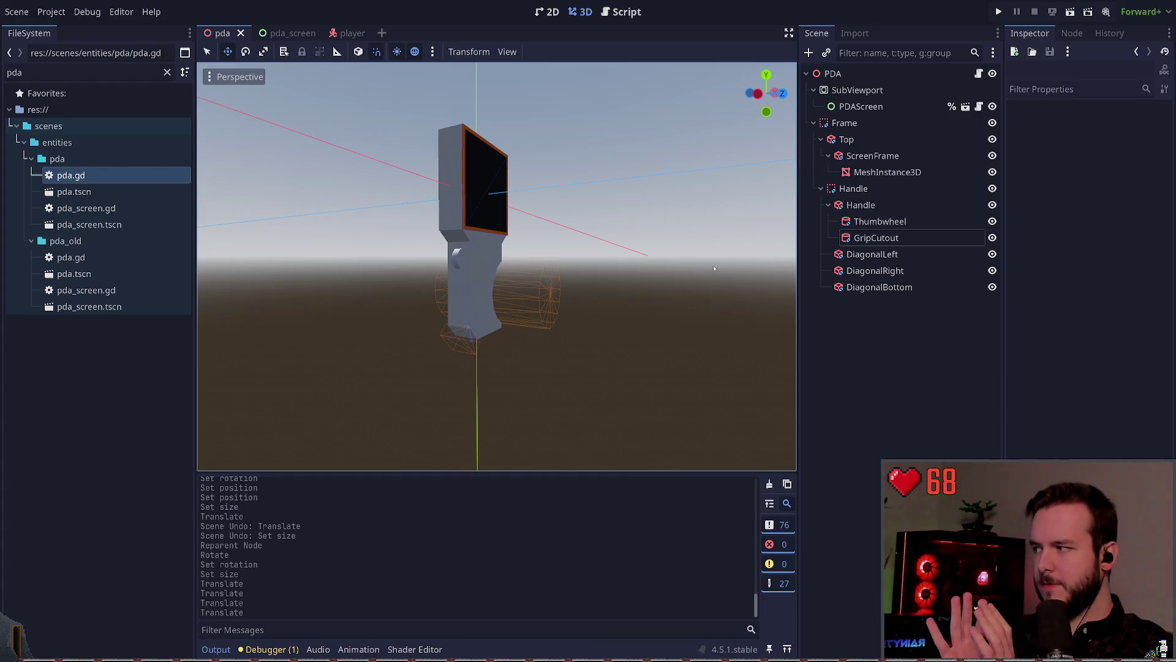
pyautogui.moveTo(714, 268)
pyautogui.mouseDown()
pyautogui.moveTo(606, 279)
pyautogui.moveTo(589, 266)
pyautogui.mouseUp()
pyautogui.moveTo(560, 227)
pyautogui.mouseDown()
pyautogui.moveTo(544, 234)
pyautogui.moveTo(598, 219)
pyautogui.mouseUp()
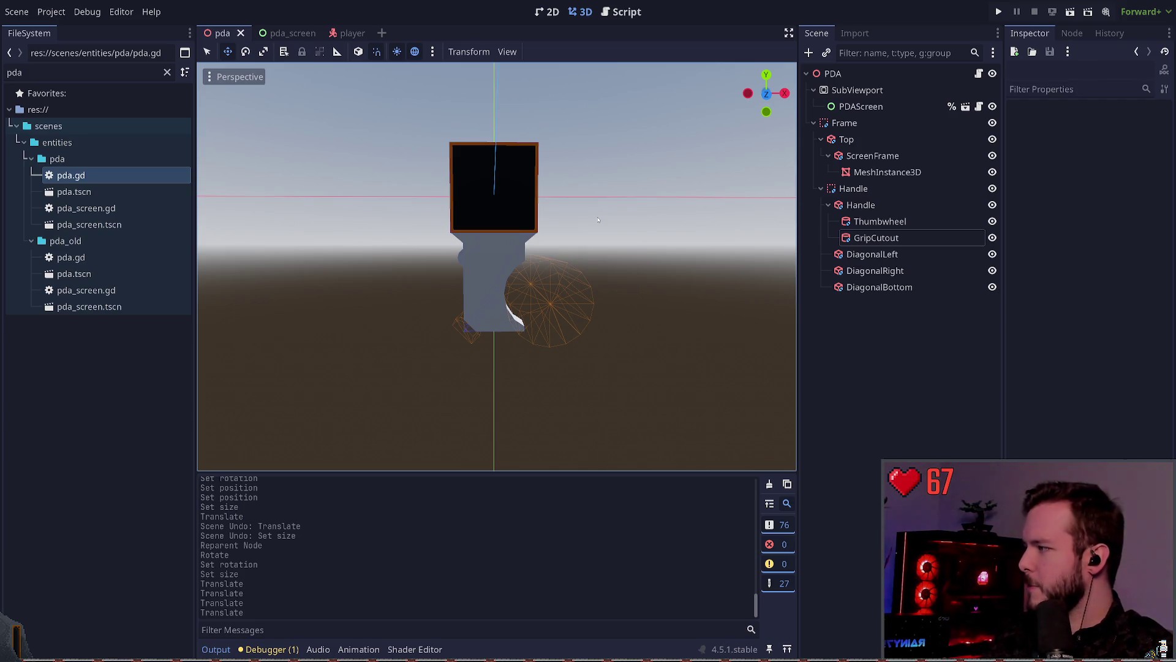
pyautogui.moveTo(602, 229)
pyautogui.mouseDown()
pyautogui.moveTo(531, 221)
pyautogui.moveTo(607, 231)
pyautogui.moveTo(631, 228)
pyautogui.moveTo(582, 231)
pyautogui.moveTo(630, 218)
pyautogui.moveTo(612, 213)
pyautogui.moveTo(680, 212)
pyautogui.moveTo(593, 222)
pyautogui.moveTo(597, 239)
pyautogui.mouseUp()
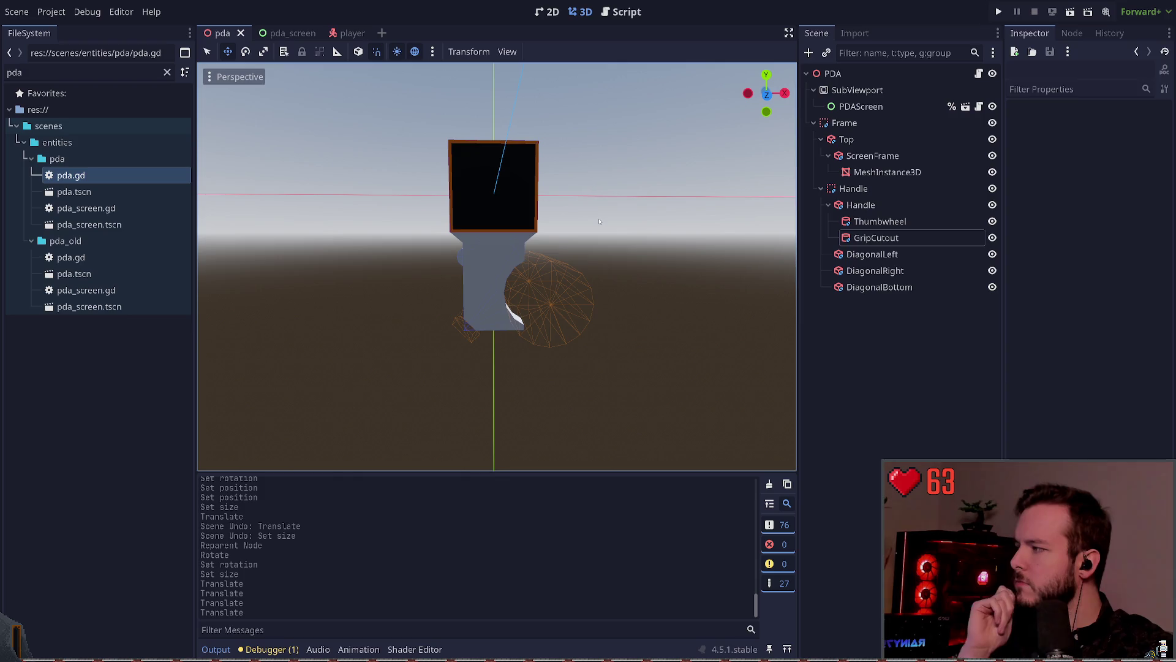
pyautogui.moveTo(592, 217); pyautogui.dragTo(565, 265)
pyautogui.click(433, 371)
pyautogui.click(424, 366)
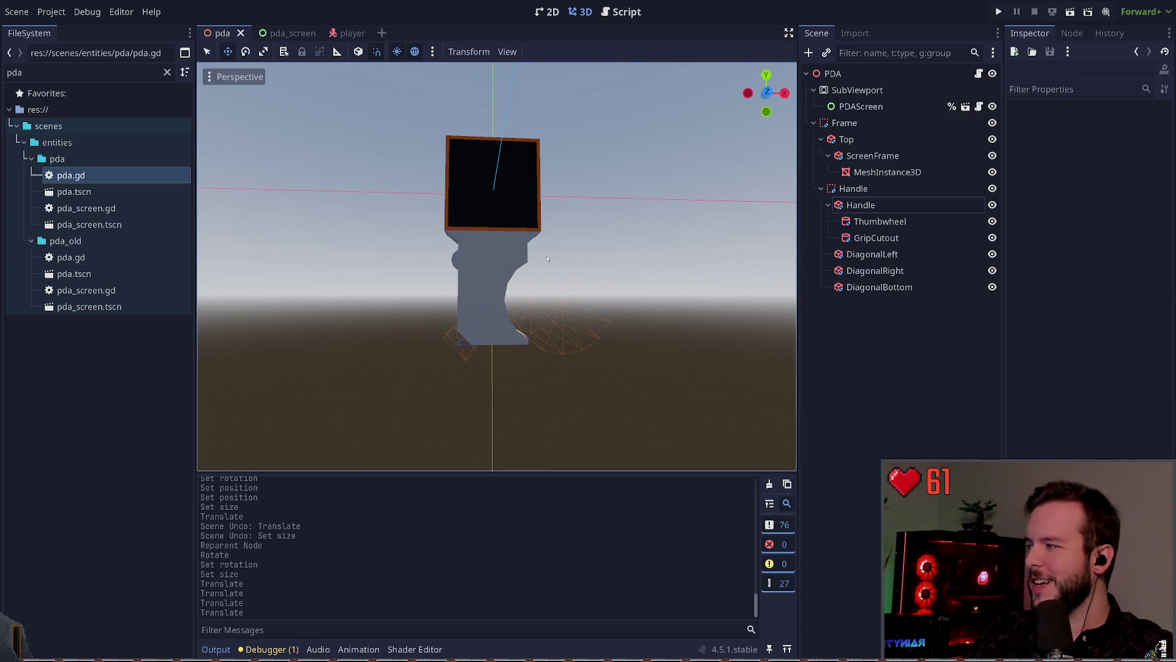
pyautogui.moveTo(589, 249); pyautogui.dragTo(590, 261)
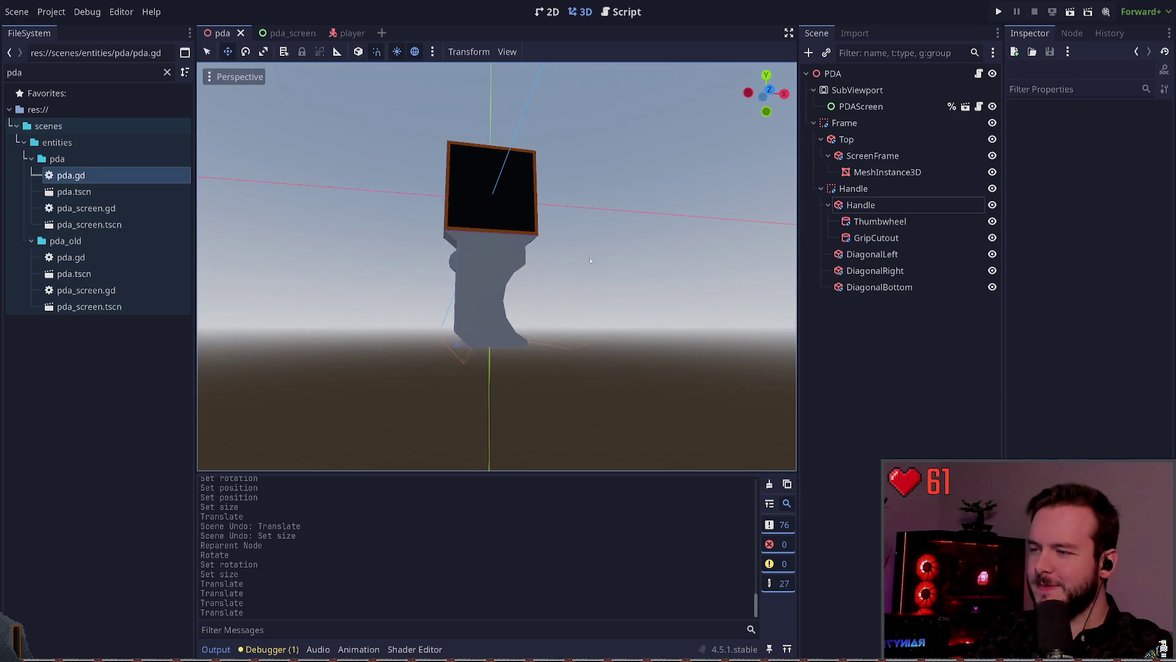
pyautogui.click(452, 373)
pyautogui.click(469, 392)
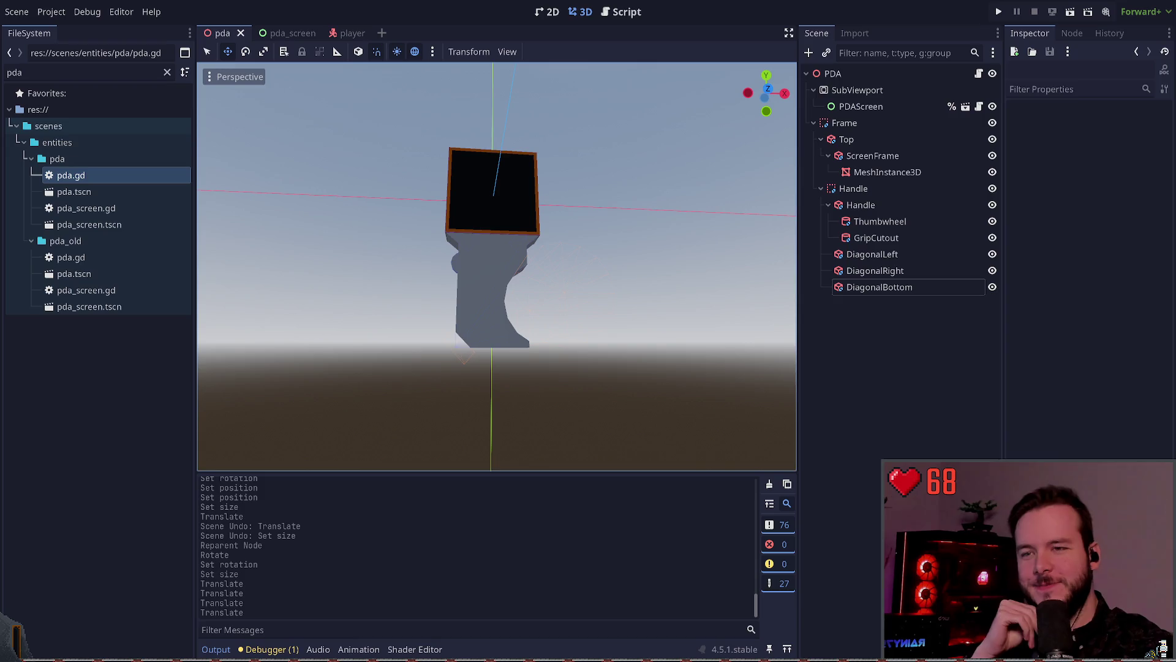
pyautogui.moveTo(506, 346); pyautogui.dragTo(501, 357)
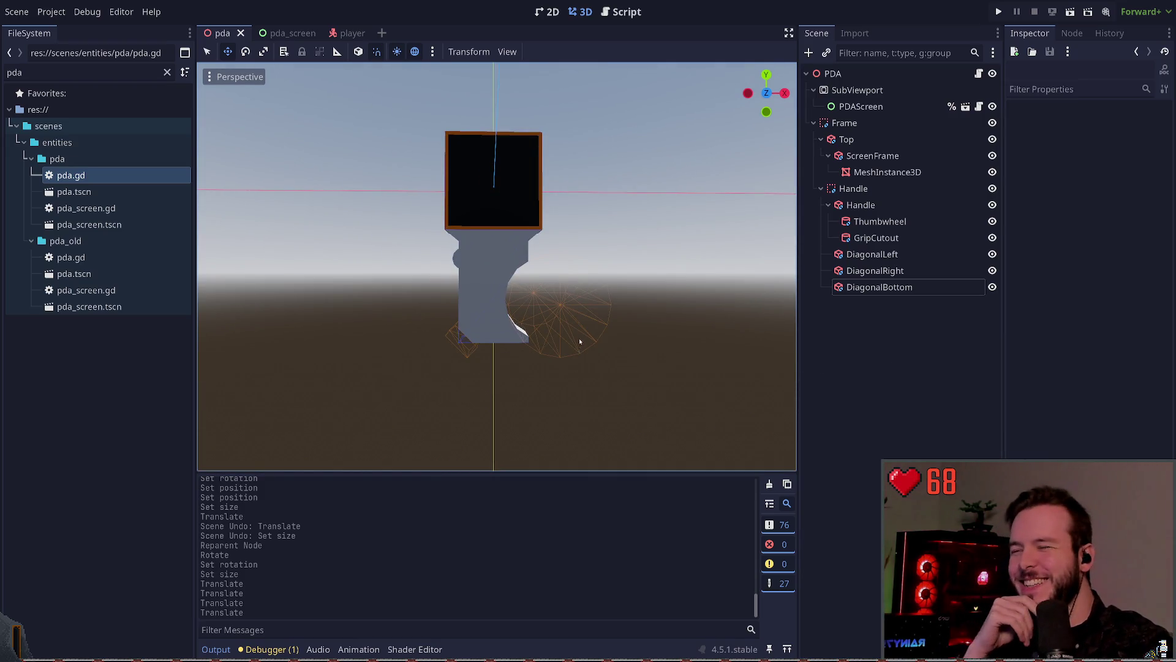
pyautogui.moveTo(586, 295); pyautogui.dragTo(597, 298)
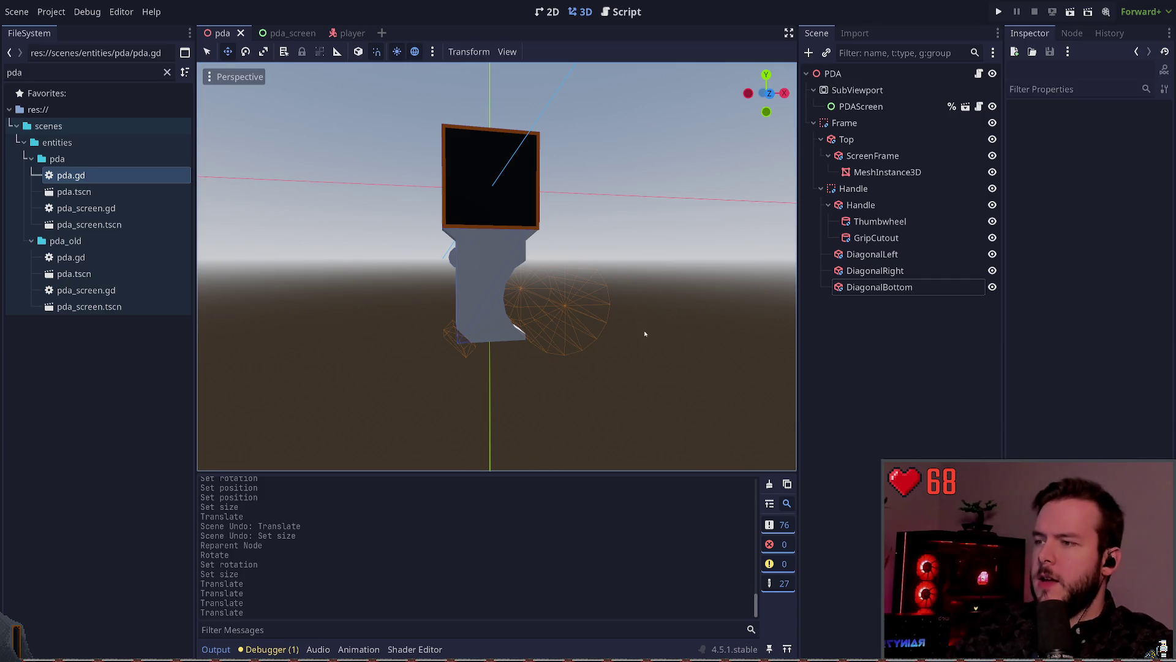
pyautogui.click(458, 337)
pyautogui.click(519, 411)
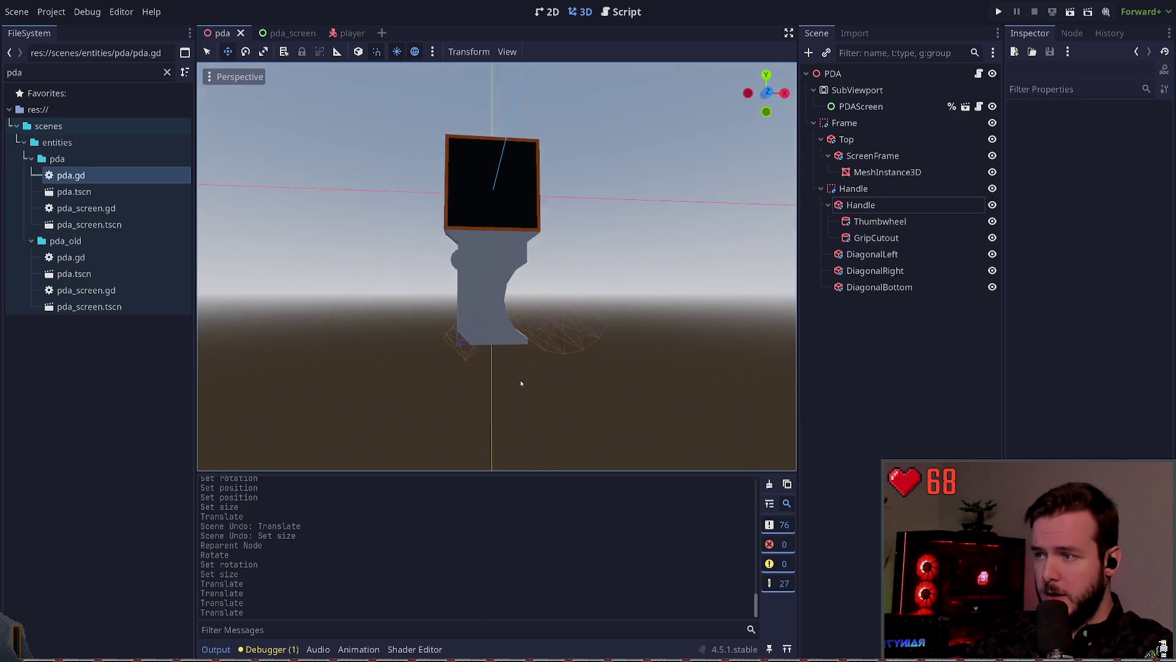
pyautogui.moveTo(587, 384)
pyautogui.mouseDown()
pyautogui.moveTo(600, 397)
pyautogui.moveTo(506, 373)
pyautogui.moveTo(544, 384)
pyautogui.mouseUp()
# - Duplicate DiagonalBottom and rotate the copy upright from its diamond tilt
pyautogui.click(454, 345)
pyautogui.click(513, 376)
pyautogui.click(465, 341)
pyautogui.click(477, 371)
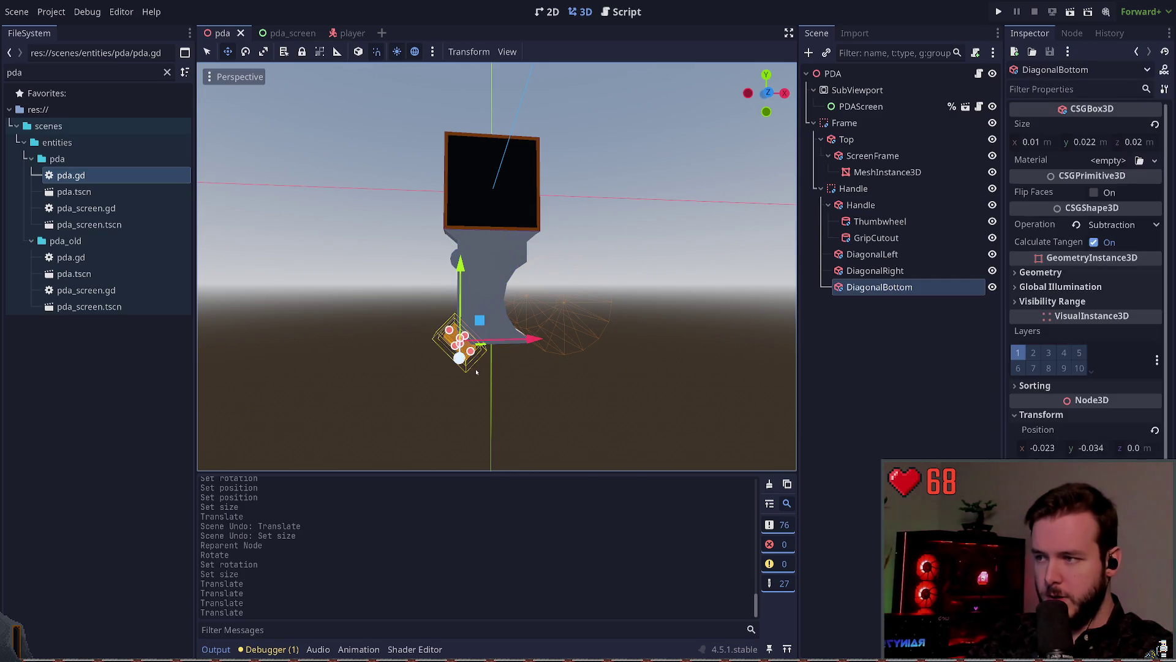
pyautogui.hotkey('ctrl', 'd')
pyautogui.press('e')
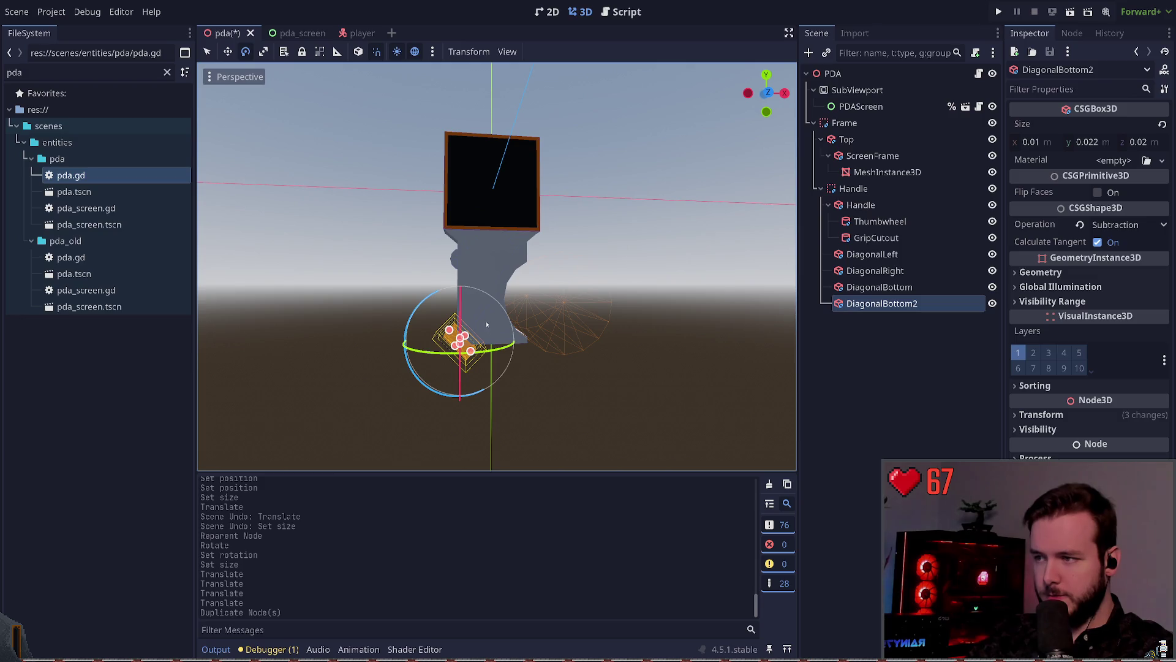
pyautogui.moveTo(406, 325); pyautogui.dragTo(424, 345)
# - Try stretching DiagonalBottom2 wider with the scale tool, undoing the attempts
pyautogui.press('w')
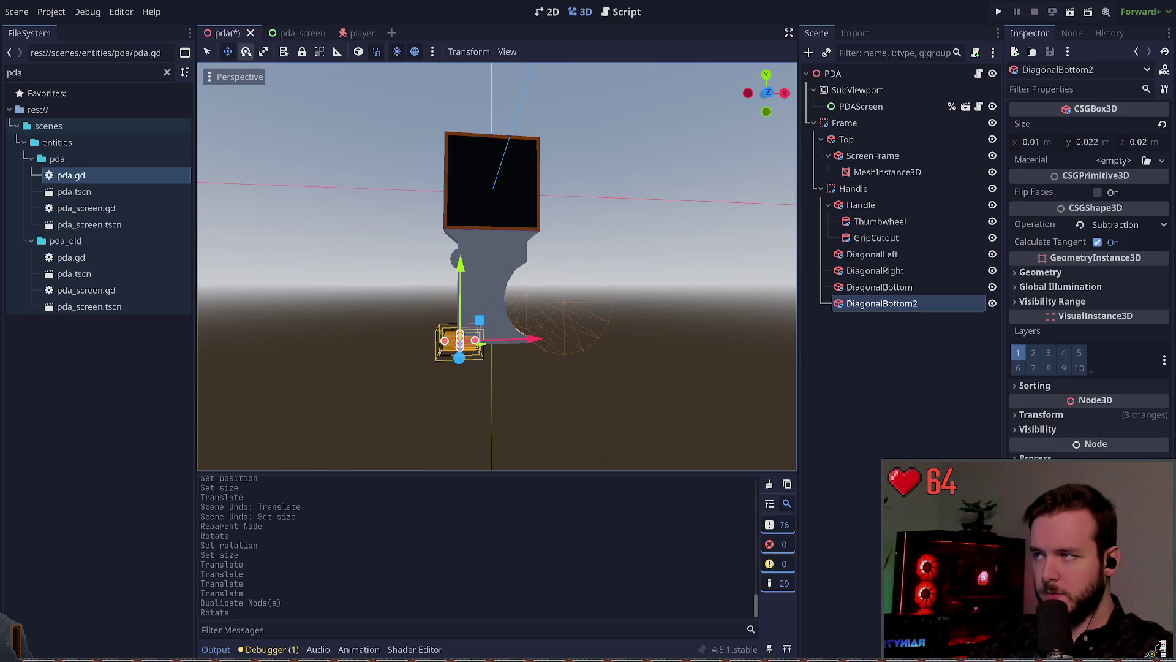
pyautogui.click(264, 53)
pyautogui.moveTo(480, 320)
pyautogui.mouseDown()
pyautogui.moveTo(501, 308)
pyautogui.moveTo(483, 320)
pyautogui.mouseUp()
pyautogui.hotkey('ctrl', 'z')
pyautogui.hotkey('ctrl', 'z')
pyautogui.hotkey('ctrl', 'z')
pyautogui.press('e')
pyautogui.press('w')
pyautogui.press('q')
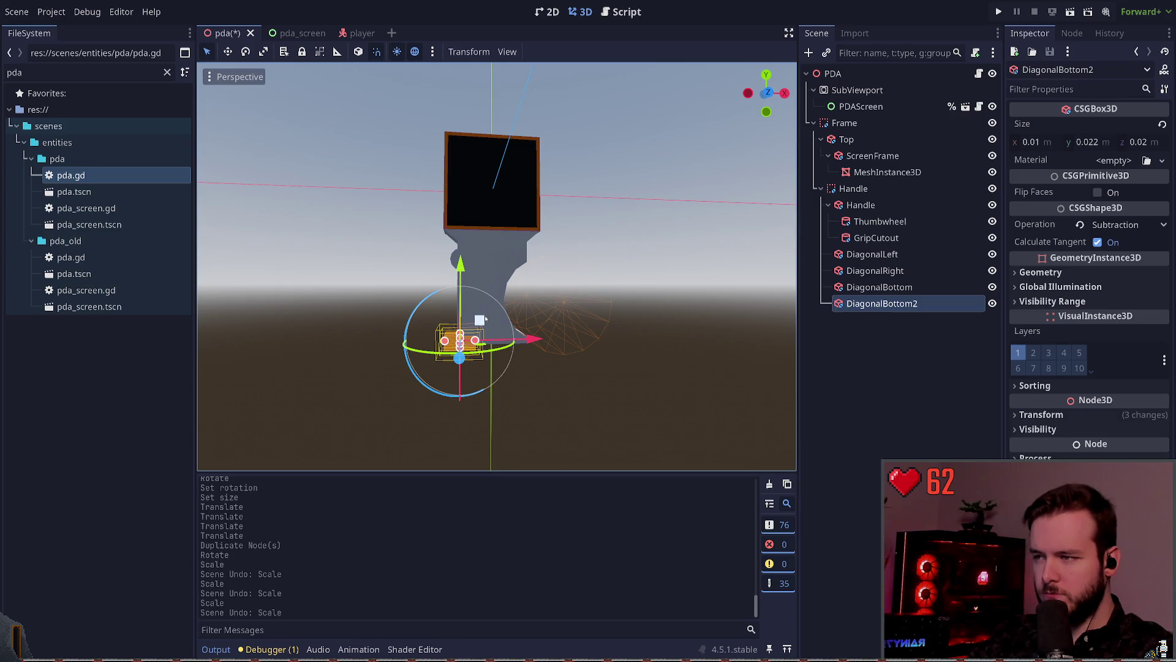
pyautogui.press('r')
pyautogui.moveTo(484, 318)
pyautogui.mouseDown()
pyautogui.moveTo(482, 344)
pyautogui.moveTo(487, 315)
pyautogui.moveTo(533, 367)
pyautogui.moveTo(509, 382)
pyautogui.moveTo(560, 392)
pyautogui.moveTo(540, 366)
pyautogui.mouseUp()
pyautogui.hotkey('ctrl', 'z')
pyautogui.hotkey('ctrl', 'z')
pyautogui.hotkey('ctrl', 'z')
pyautogui.hotkey('ctrl', 'z')
pyautogui.moveTo(643, 256); pyautogui.dragTo(688, 253)
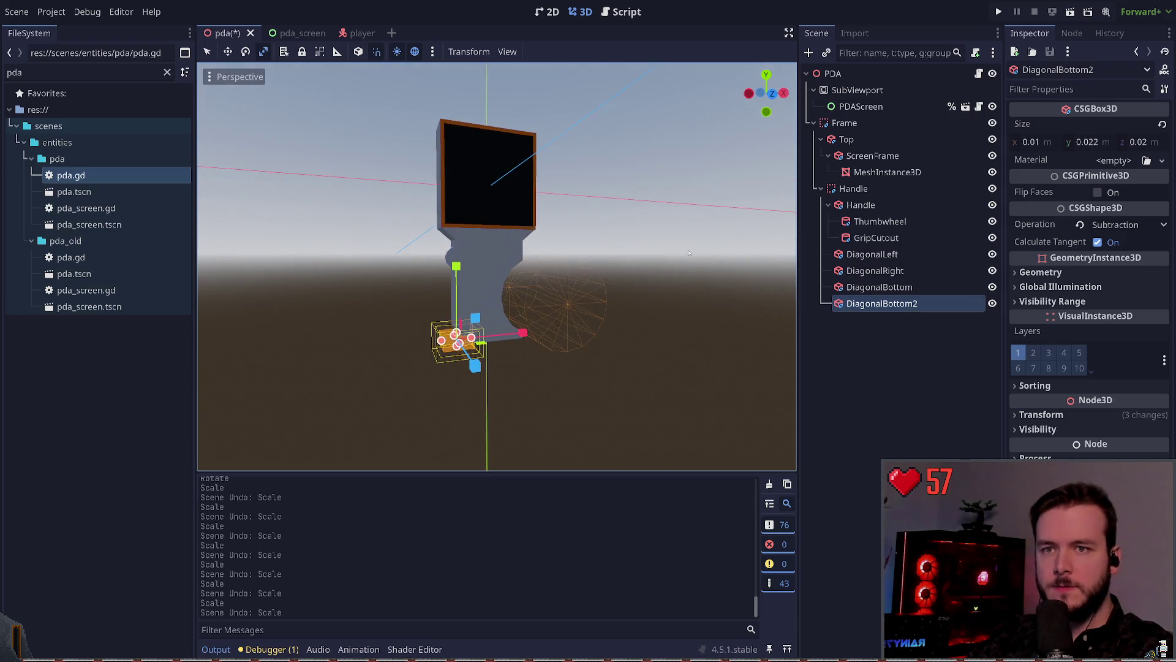
# - Enter a width of 0.01 m in the Inspector, then reselect DiagonalBottom2
pyautogui.click(1048, 143)
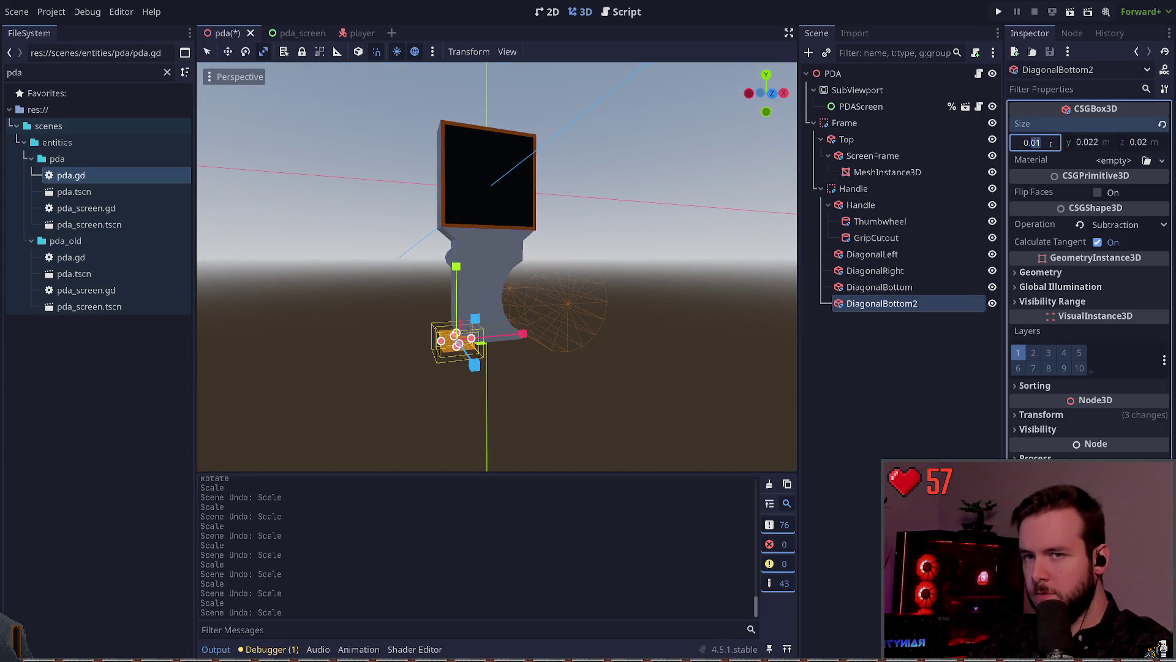
pyautogui.write('0.02')
pyautogui.press('BackSpace')
pyautogui.write('1')
pyautogui.press('Return')
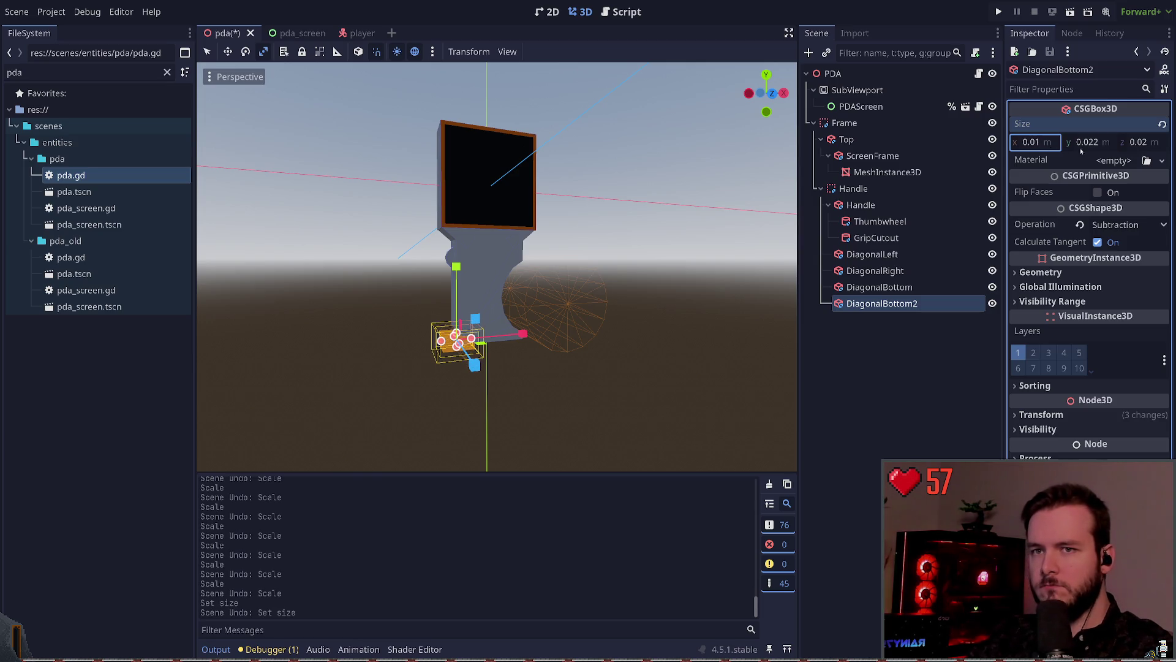
pyautogui.click(593, 334)
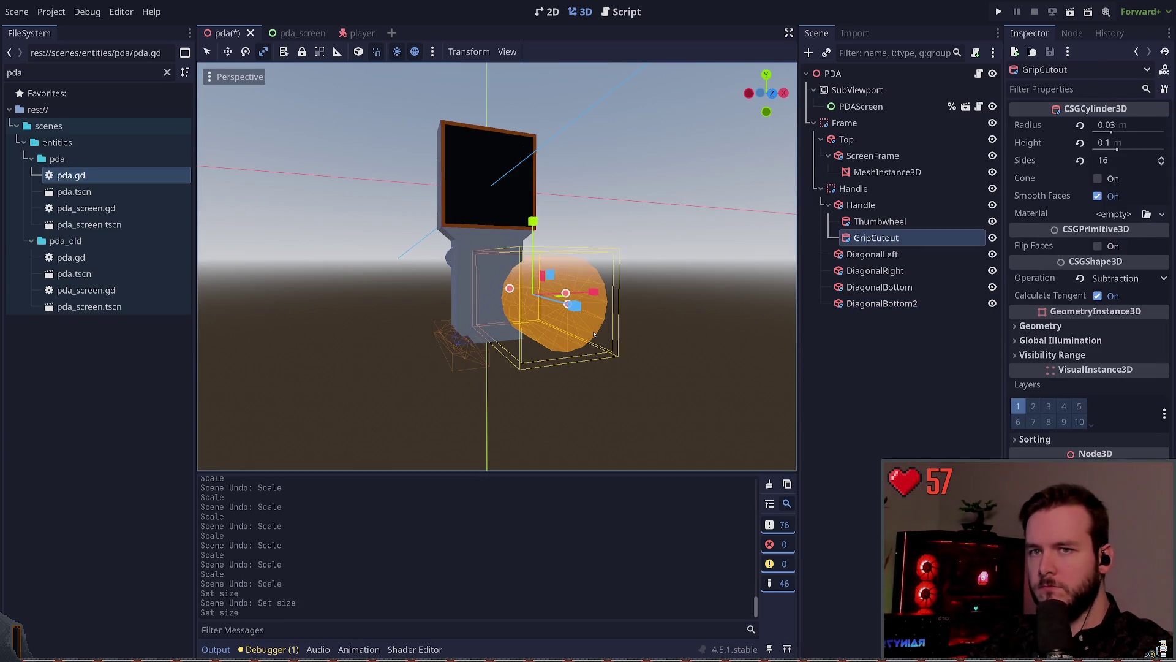
pyautogui.click(455, 350)
pyautogui.click(448, 352)
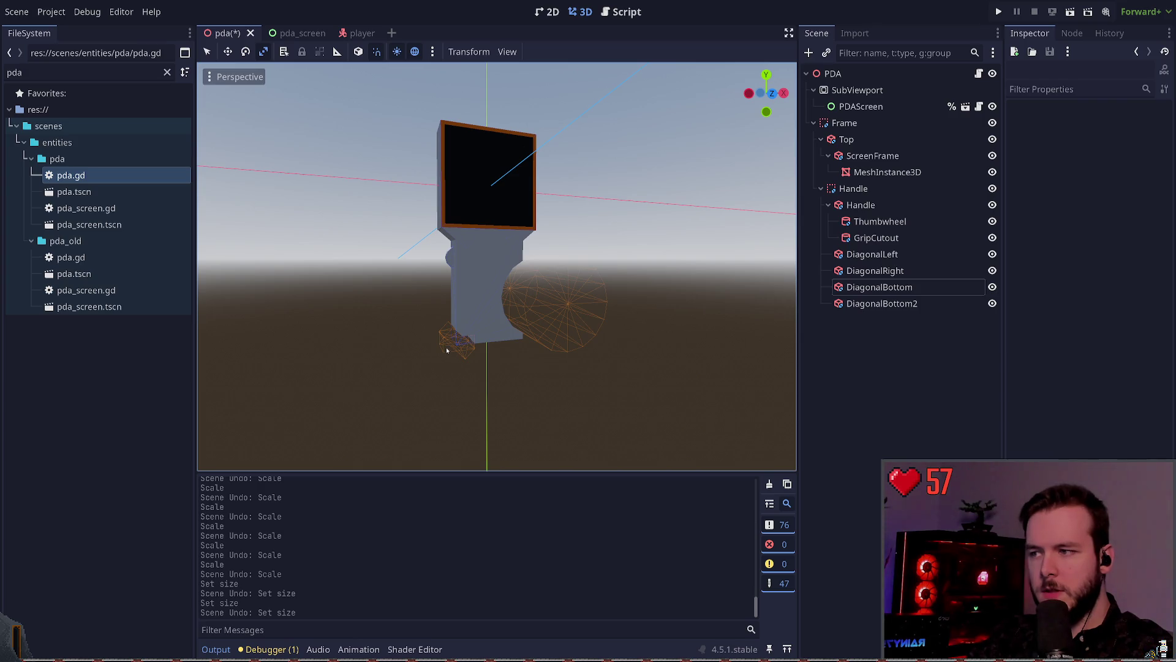
pyautogui.click(449, 351)
# - Set DiagonalBottom2's Size x to 0.1 m in the Inspector
pyautogui.click(1041, 414)
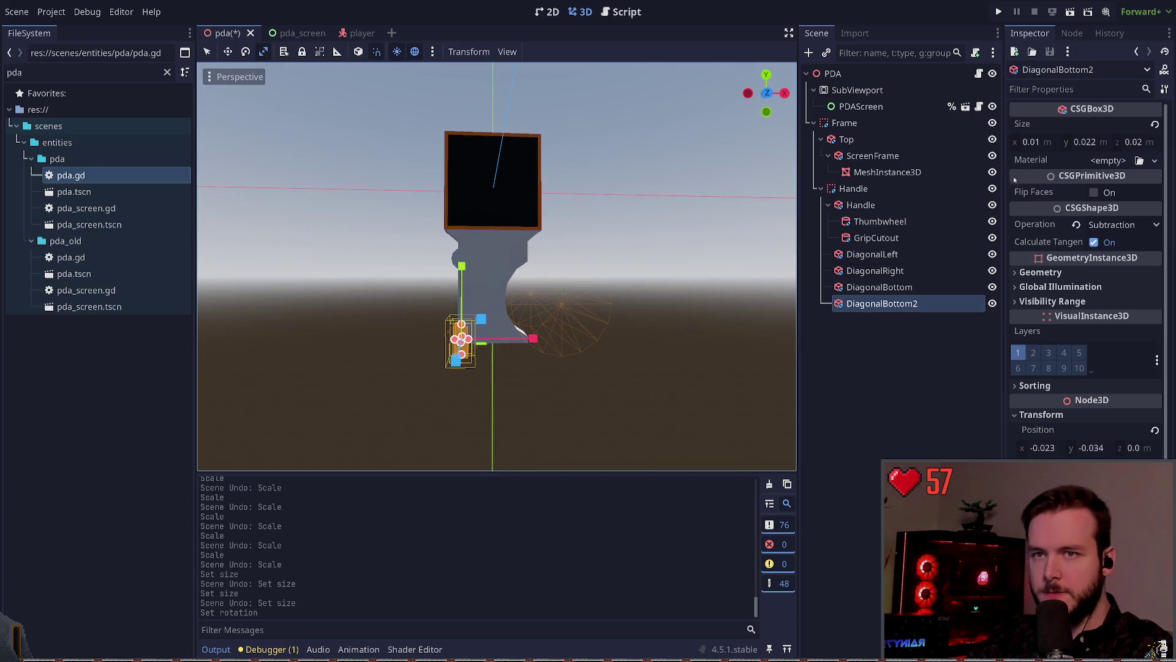
pyautogui.click(1051, 143)
pyautogui.write('0.00')
pyautogui.press('BackSpace')
pyautogui.write('1')
pyautogui.press('Return')
pyautogui.click(1045, 142)
pyautogui.press('BackSpace')
pyautogui.press('BackSpace')
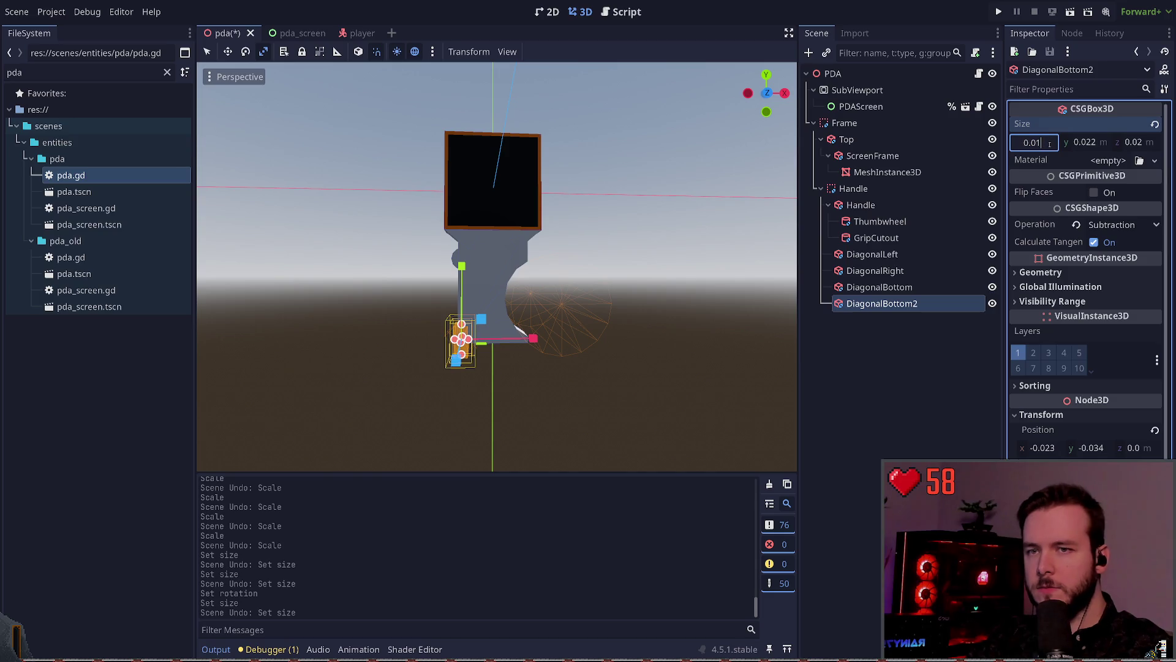
pyautogui.write('1')
pyautogui.press('Return')
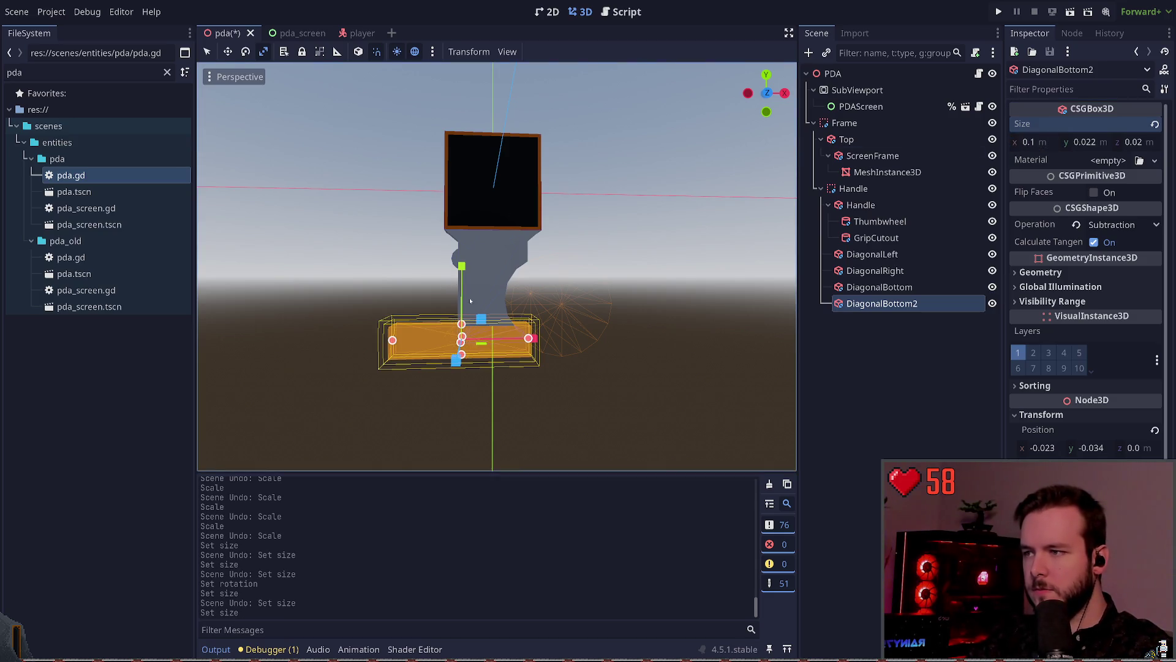
# - Move DiagonalBottom2 down and right beneath the handle's base, then nudge it slightly
pyautogui.press('w')
pyautogui.moveTo(481, 319); pyautogui.dragTo(516, 333)
pyautogui.click(1041, 414)
pyautogui.click(612, 387)
pyautogui.click(525, 365)
pyautogui.click(525, 366)
pyautogui.click(526, 366)
pyautogui.moveTo(526, 366); pyautogui.dragTo(522, 361)
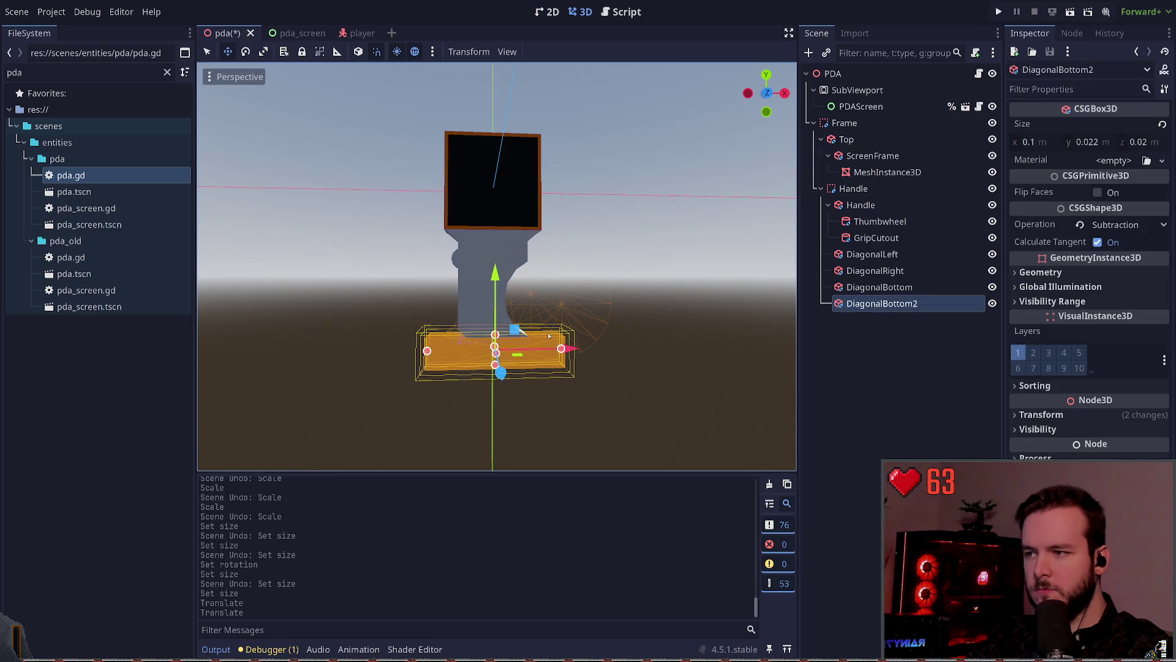
# - Orbit to inspect the base cut, undo the last box move, and reselect DiagonalBottom2
pyautogui.click(666, 357)
pyautogui.moveTo(667, 357)
pyautogui.mouseDown()
pyautogui.moveTo(609, 352)
pyautogui.moveTo(548, 368)
pyautogui.mouseUp()
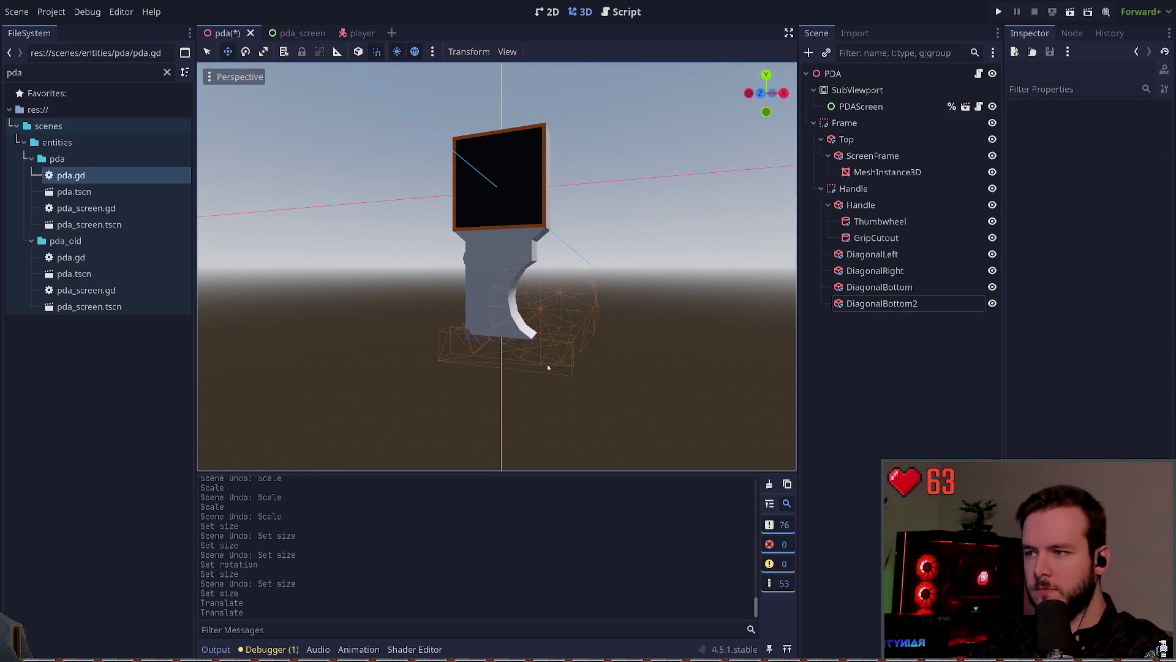
pyautogui.click(548, 368)
pyautogui.moveTo(695, 328); pyautogui.dragTo(700, 318)
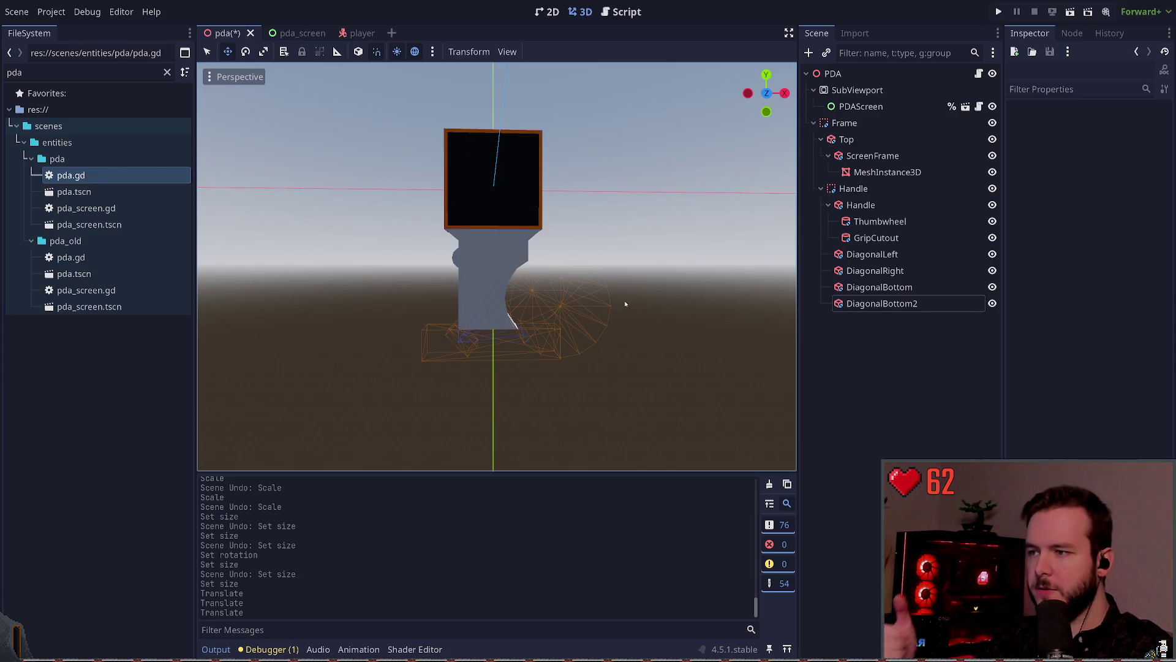
pyautogui.hotkey('ctrl', 'z')
pyautogui.click(521, 361)
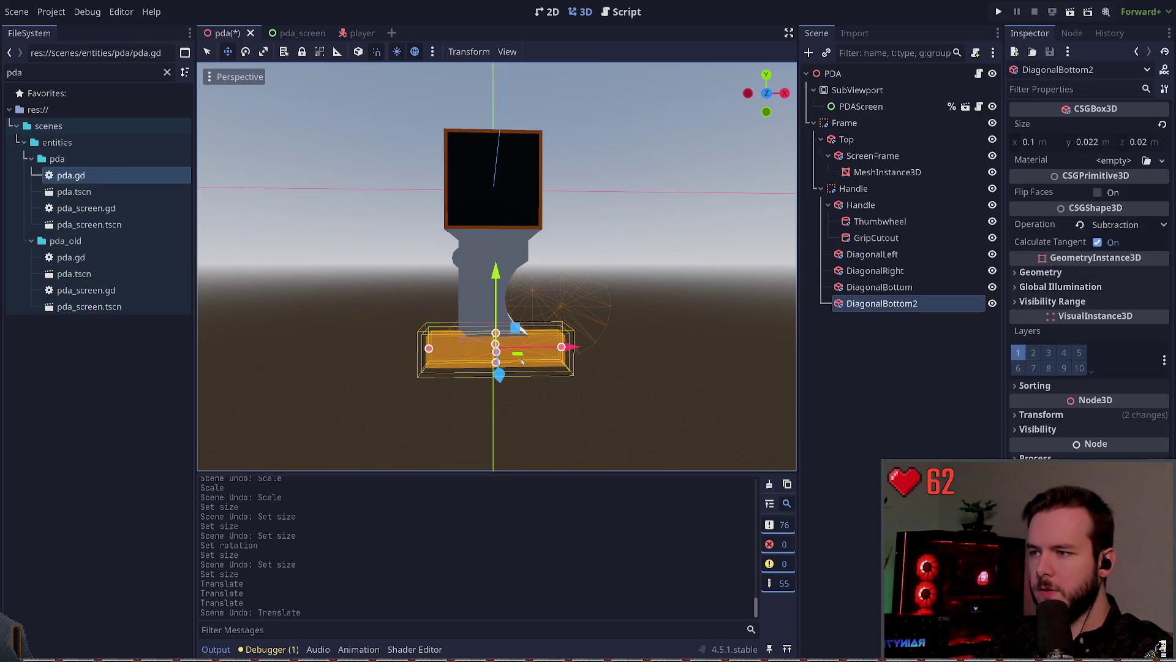
# - Nudge DiagonalBottom2 slightly sideways and save the PDA scene
pyautogui.moveTo(513, 333); pyautogui.dragTo(516, 331)
pyautogui.click(685, 355)
pyautogui.hotkey('ctrl', 's')
# - Duplicate the small diagonal cutting box under the handle
pyautogui.moveTo(673, 341)
pyautogui.mouseDown()
pyautogui.moveTo(676, 324)
pyautogui.moveTo(659, 338)
pyautogui.moveTo(671, 332)
pyautogui.mouseUp()
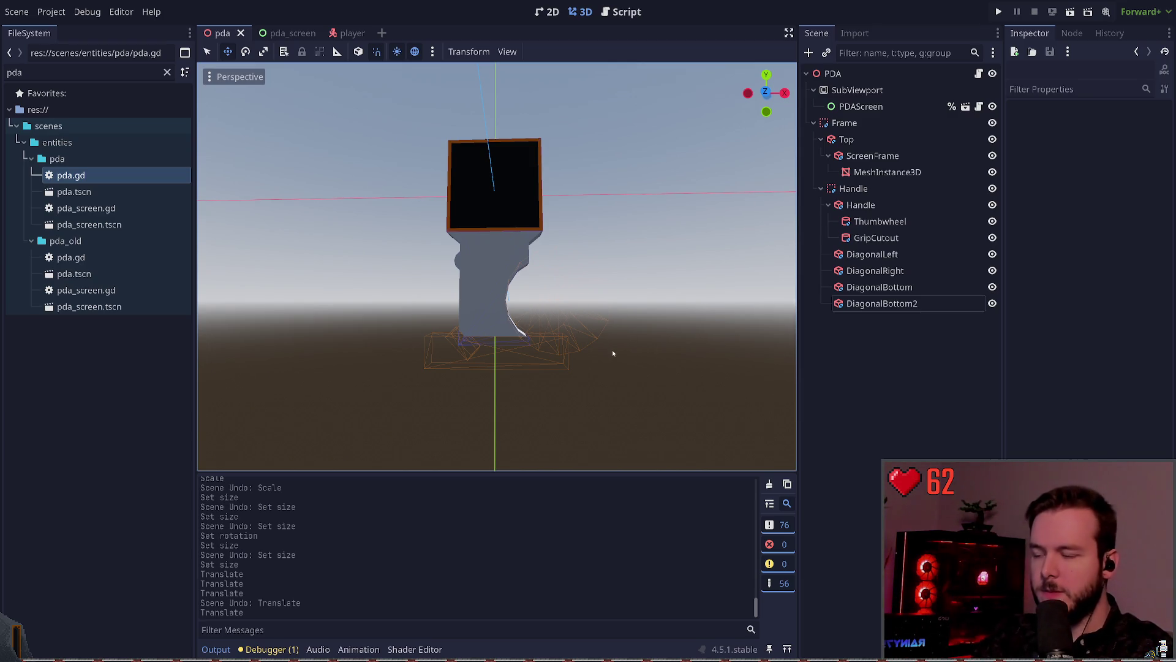
pyautogui.moveTo(612, 354); pyautogui.dragTo(598, 352)
pyautogui.click(484, 346)
pyautogui.moveTo(484, 346); pyautogui.dragTo(619, 380)
pyautogui.click(472, 362)
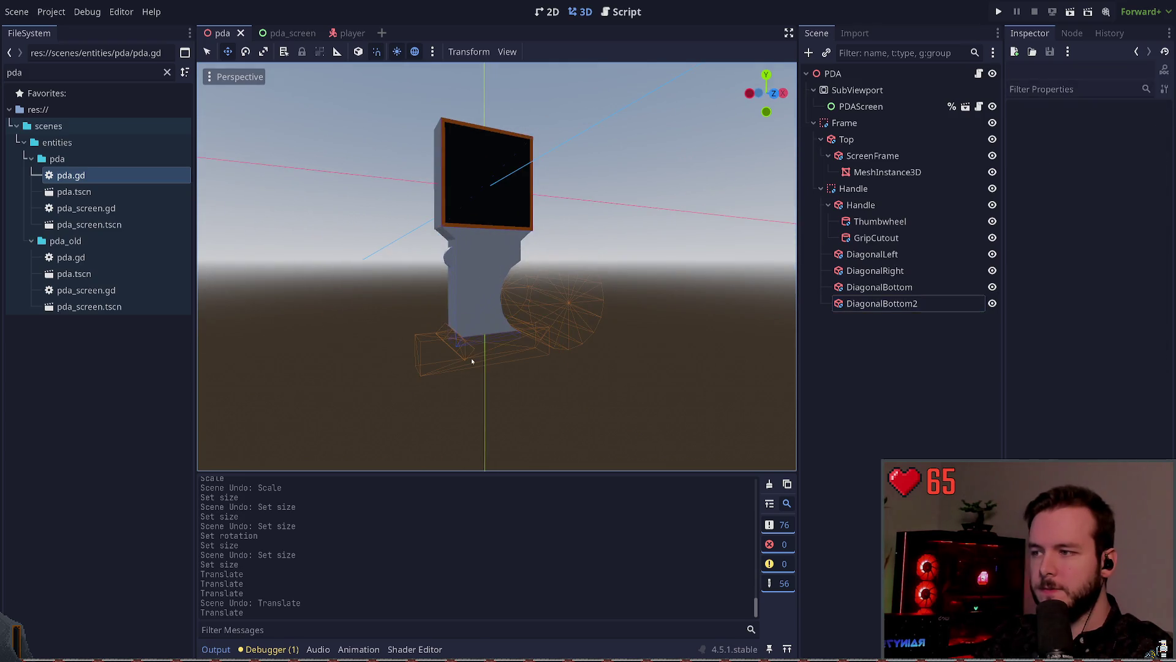
pyautogui.click(471, 361)
pyautogui.moveTo(472, 361)
pyautogui.mouseDown()
pyautogui.moveTo(648, 370)
pyautogui.moveTo(538, 368)
pyautogui.mouseUp()
pyautogui.hotkey('ctrl', 'd')
# - Rotate the duplicate DiagonalBottom3 and move it to the right under the handle
pyautogui.moveTo(489, 323); pyautogui.dragTo(561, 323)
pyautogui.click(648, 399)
pyautogui.moveTo(648, 401)
pyautogui.mouseDown()
pyautogui.moveTo(601, 385)
pyautogui.moveTo(646, 393)
pyautogui.mouseUp()
pyautogui.hotkey('ctrl', 'z')
pyautogui.click(490, 344)
pyautogui.press('e')
pyautogui.moveTo(399, 344); pyautogui.dragTo(473, 364)
pyautogui.press('w')
pyautogui.press('e')
pyautogui.press('w')
pyautogui.moveTo(480, 323); pyautogui.dragTo(551, 318)
pyautogui.click(659, 323)
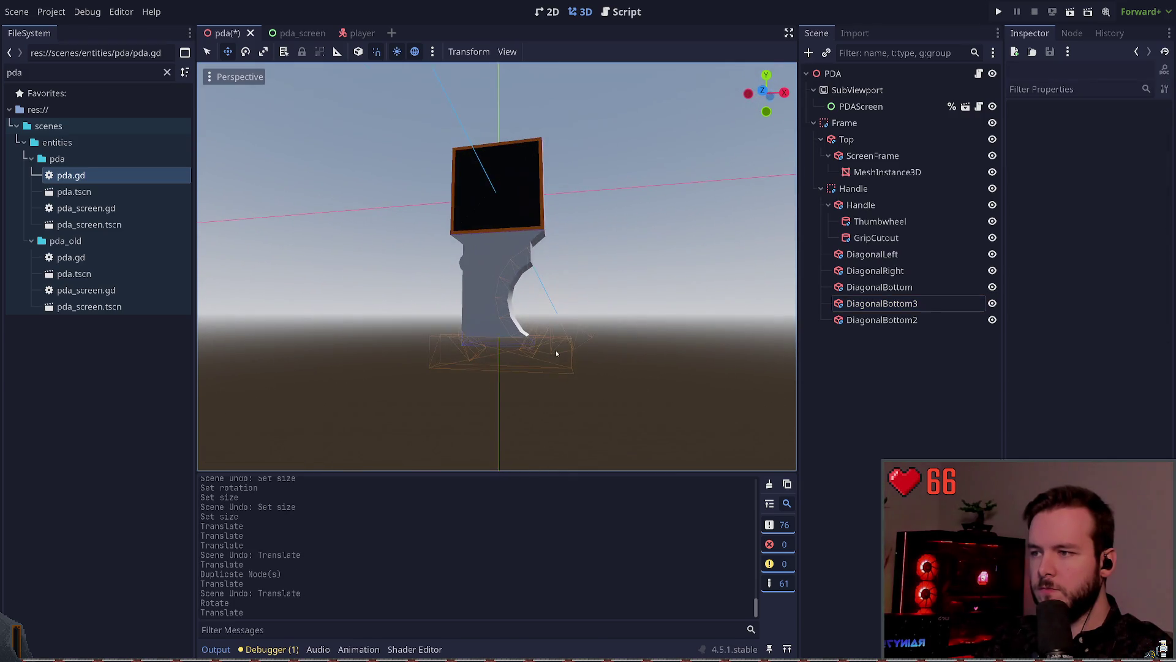
# - Shift a diagonal cutting box into place under the handle and save the scene
pyautogui.click(557, 354)
pyautogui.moveTo(539, 342); pyautogui.dragTo(527, 336)
pyautogui.click(651, 323)
pyautogui.hotkey('ctrl', 's')
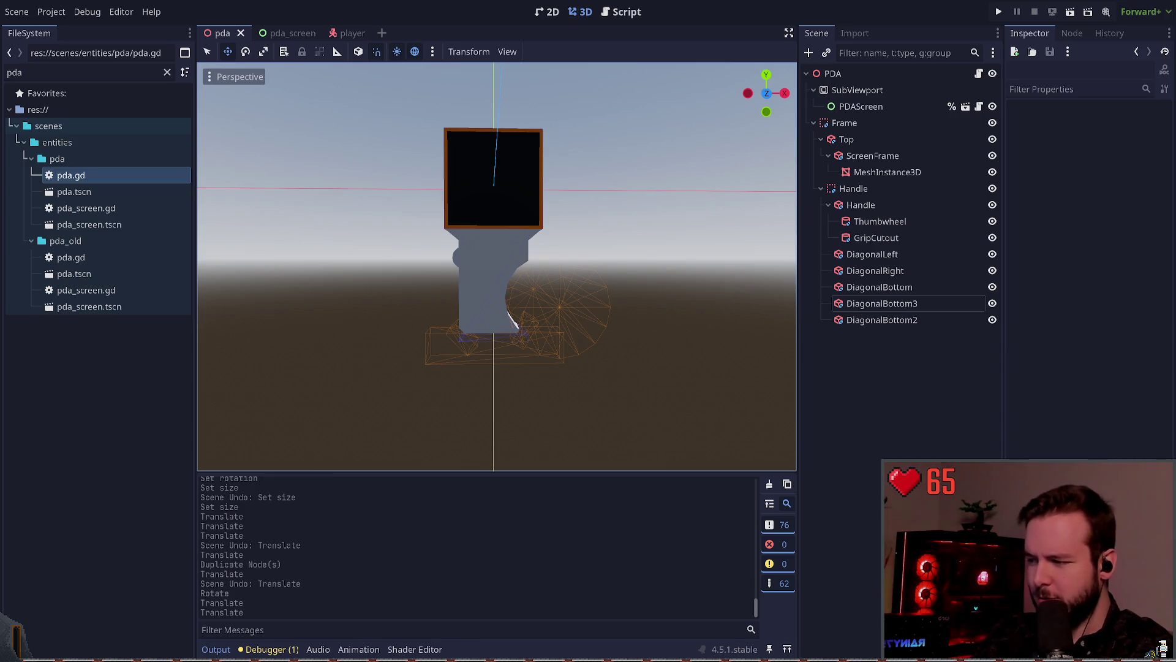
# - Try shifting DiagonalBottom slightly upward, then undo that move
pyautogui.moveTo(668, 307)
pyautogui.mouseDown()
pyautogui.moveTo(651, 264)
pyautogui.moveTo(610, 284)
pyautogui.mouseUp()
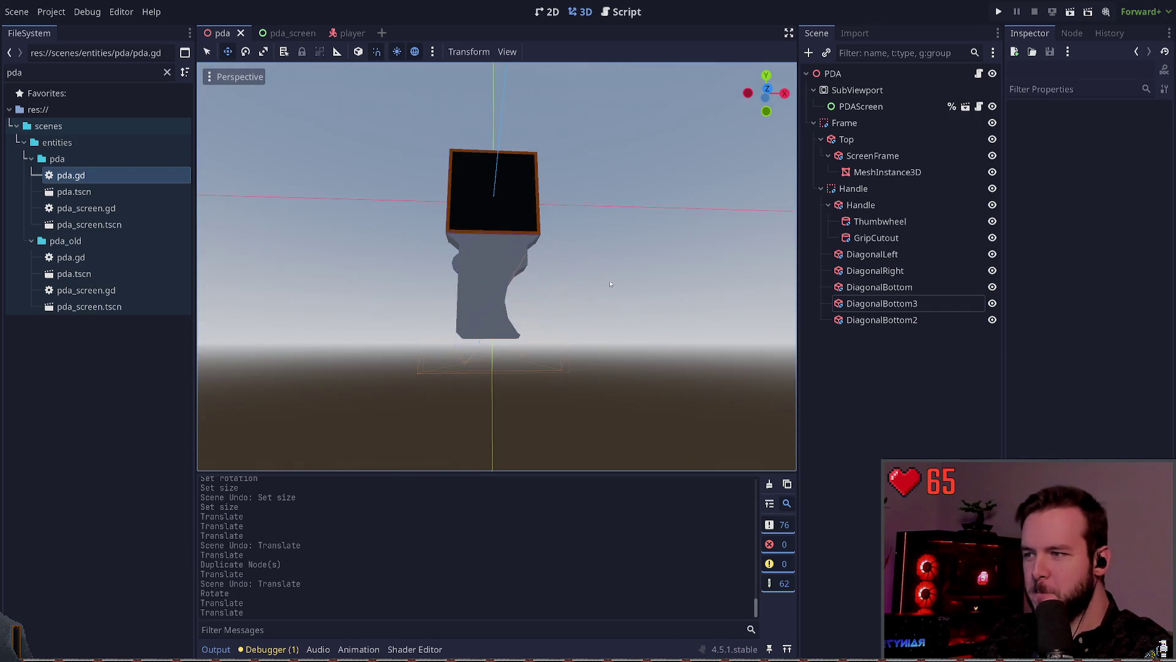
pyautogui.click(457, 350)
pyautogui.click(515, 415)
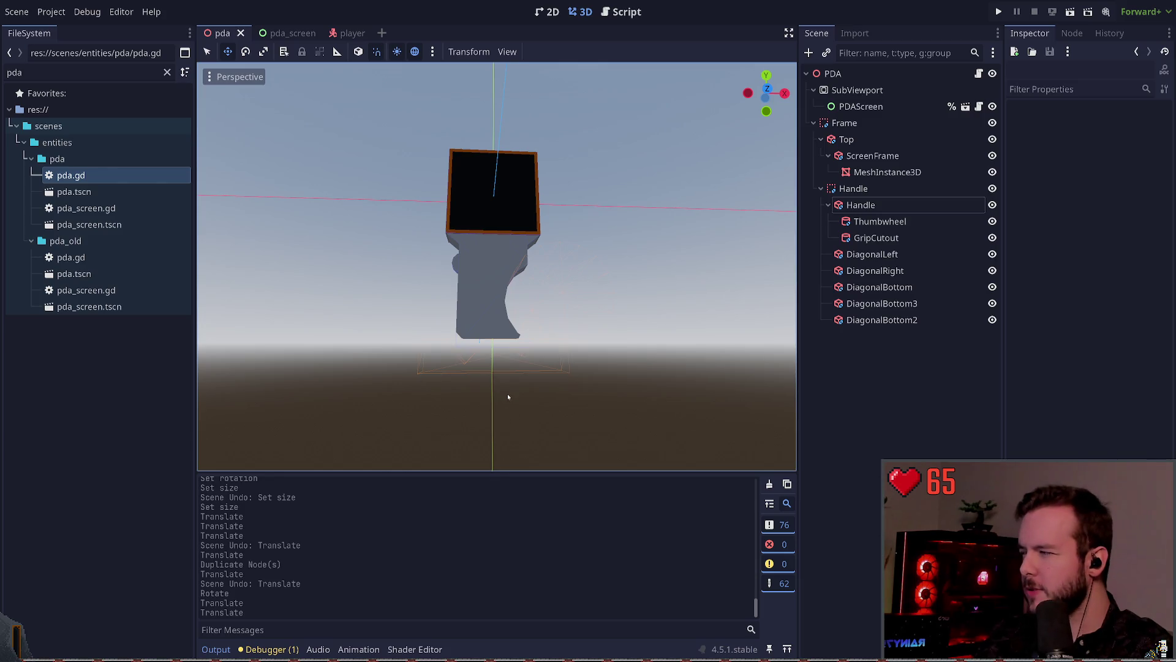
pyautogui.click(452, 368)
pyautogui.press('e')
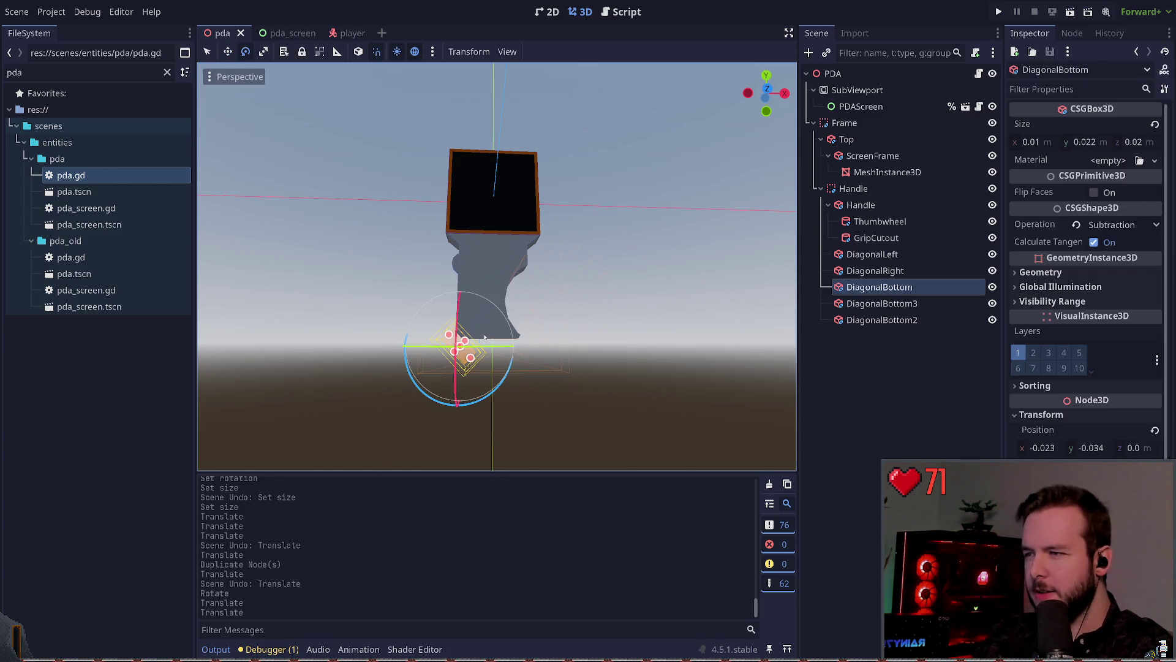
pyautogui.press('w')
pyautogui.moveTo(481, 323); pyautogui.dragTo(480, 320)
pyautogui.click(558, 289)
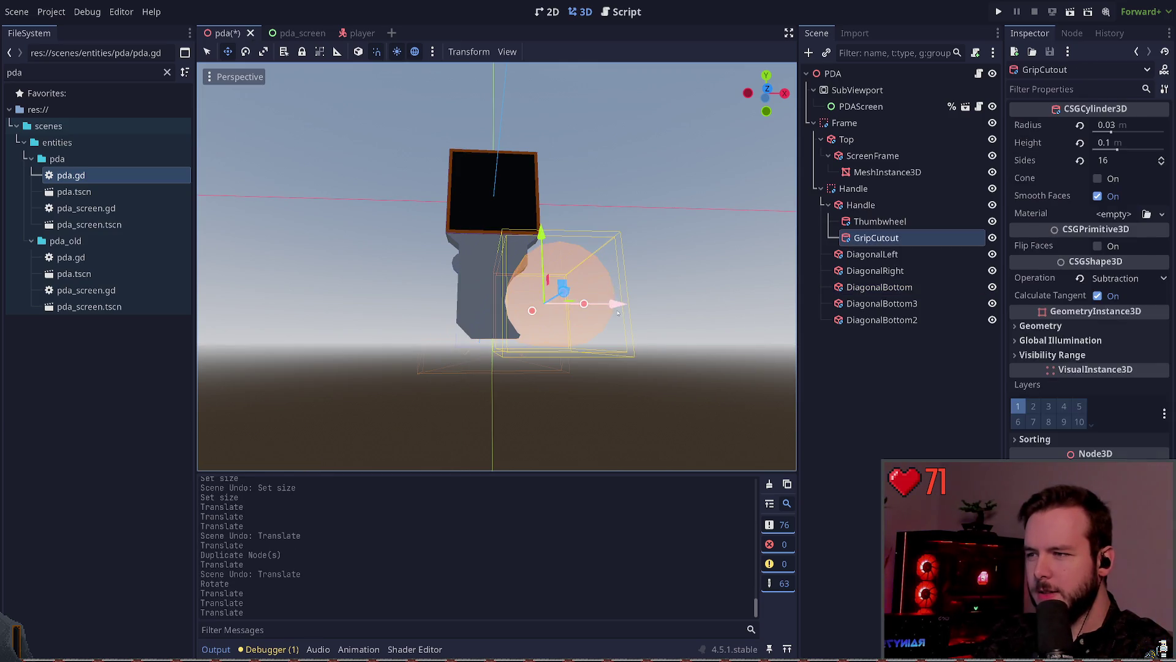
pyautogui.click(685, 349)
pyautogui.hotkey('ctrl', 'z')
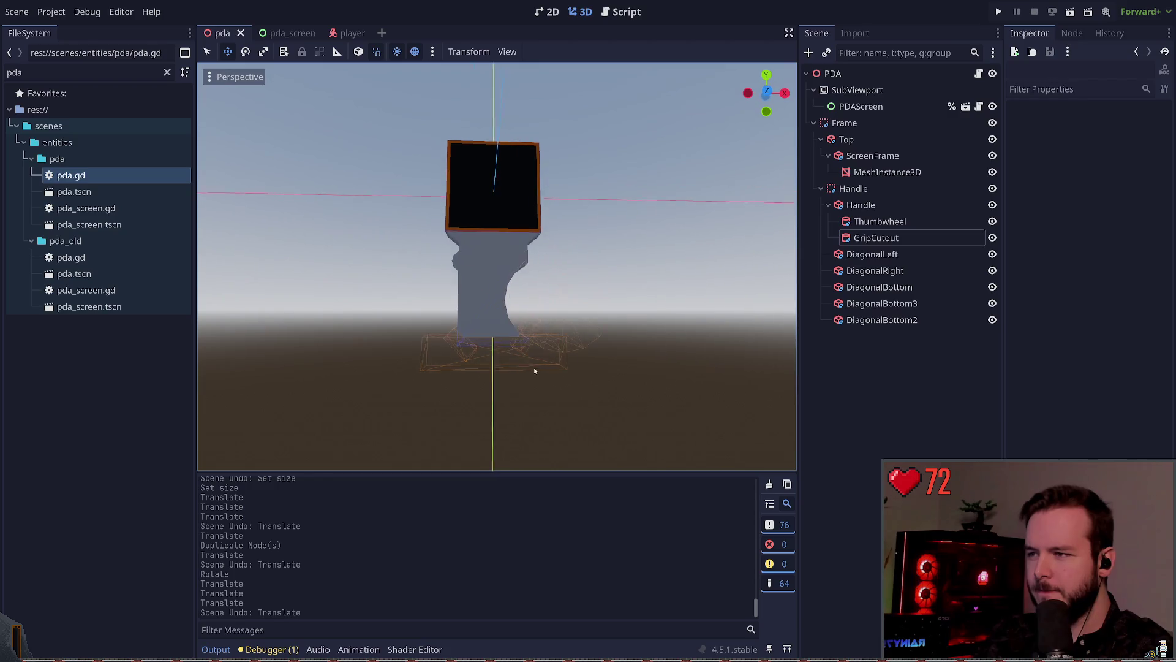
# - Move DiagonalBottom to a new position at the base of the handle
pyautogui.click(459, 350)
pyautogui.moveTo(454, 352); pyautogui.dragTo(465, 343)
pyautogui.click(653, 303)
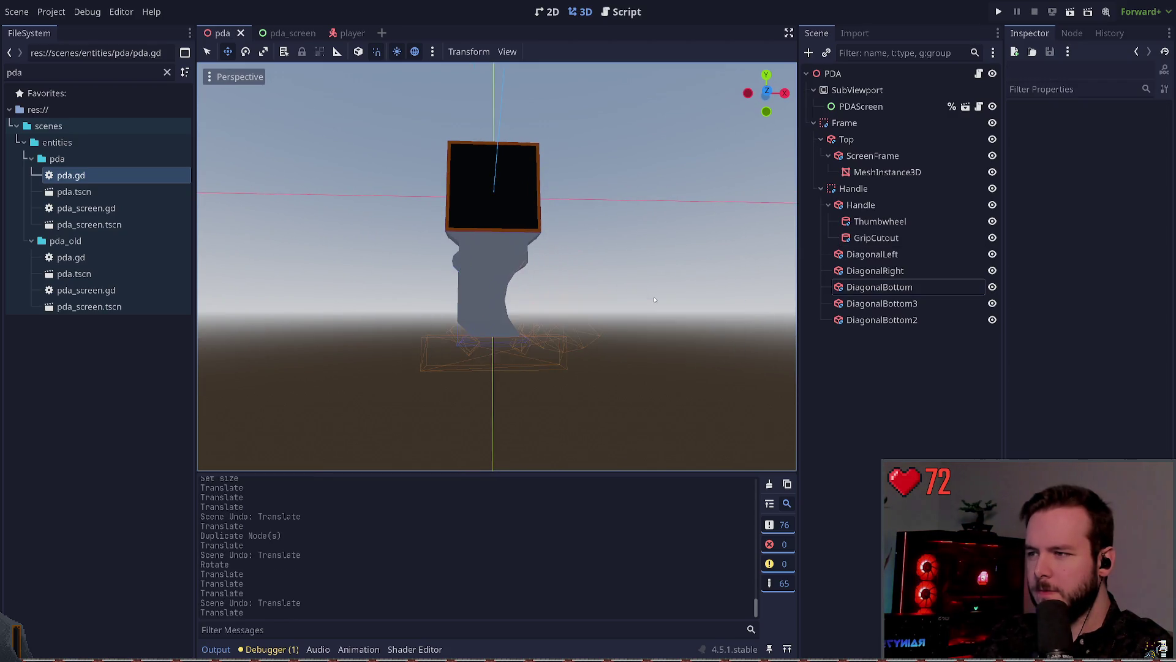
pyautogui.moveTo(653, 304); pyautogui.dragTo(663, 305)
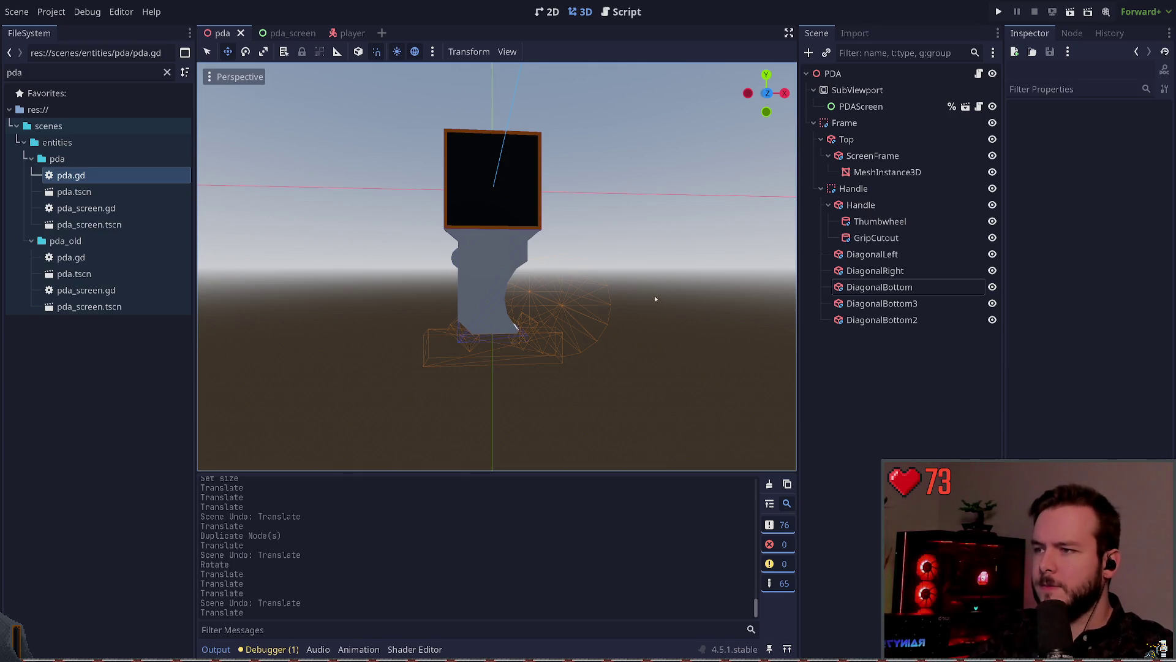
# - Orbit around the PDA model to inspect it, then switch to the Obsidian storyboard
pyautogui.moveTo(556, 319)
pyautogui.mouseDown()
pyautogui.moveTo(527, 306)
pyautogui.moveTo(607, 280)
pyautogui.moveTo(627, 286)
pyautogui.moveTo(551, 279)
pyautogui.moveTo(630, 281)
pyautogui.moveTo(541, 276)
pyautogui.moveTo(609, 312)
pyautogui.mouseUp()
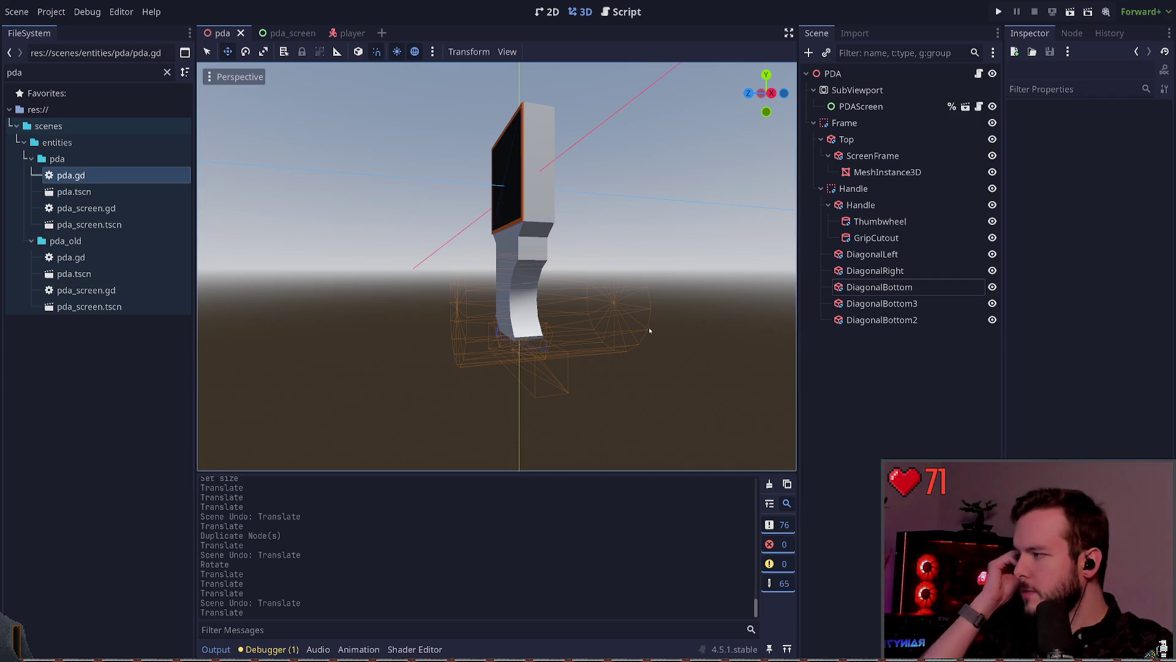
pyautogui.hotkey('alt', 'Tab')
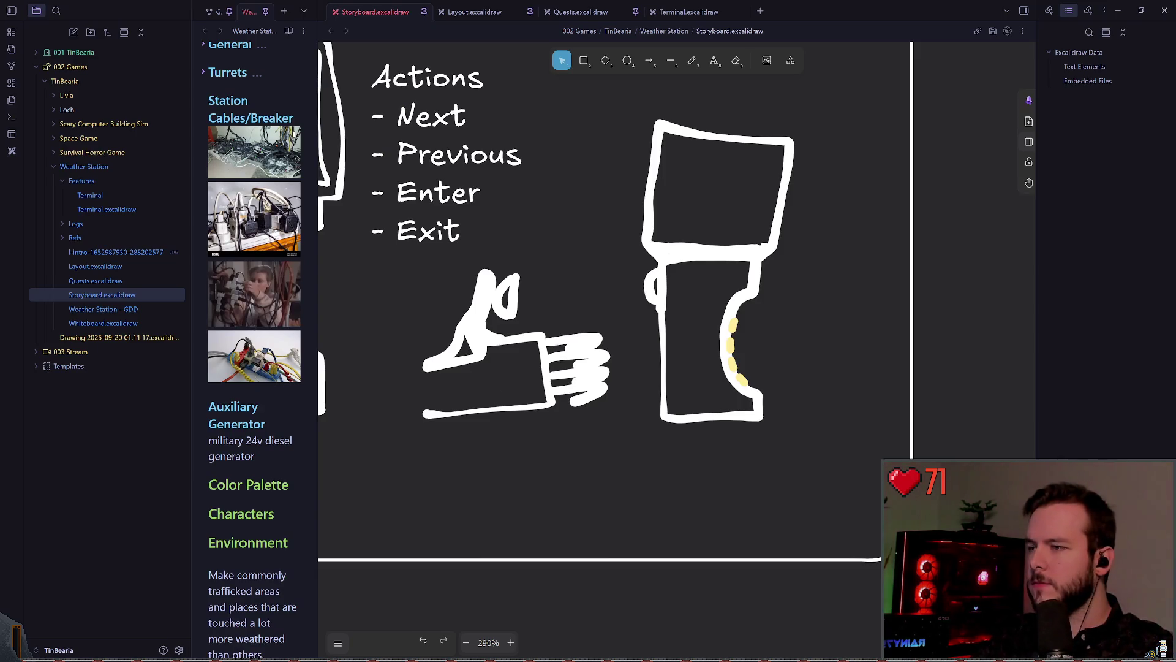
# - Zoom onto the PDA sketch's handle, pick the freedraw tool, and choose green stroke colour
pyautogui.hscroll(2, 535, 327)
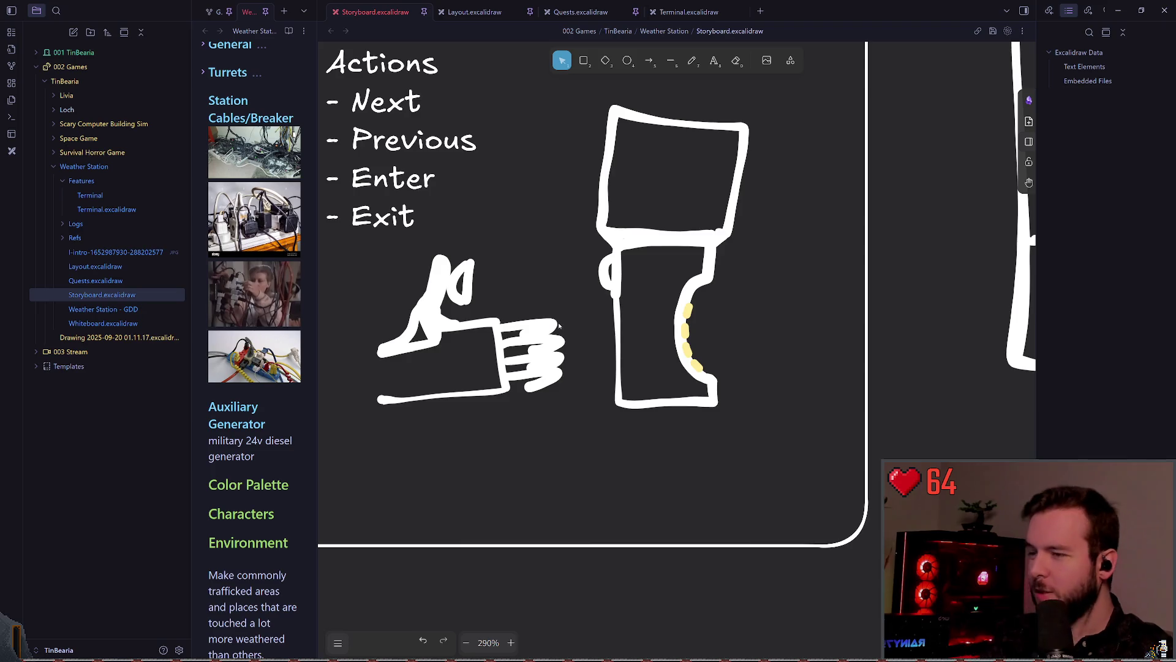
pyautogui.scroll(3, 711, 328)
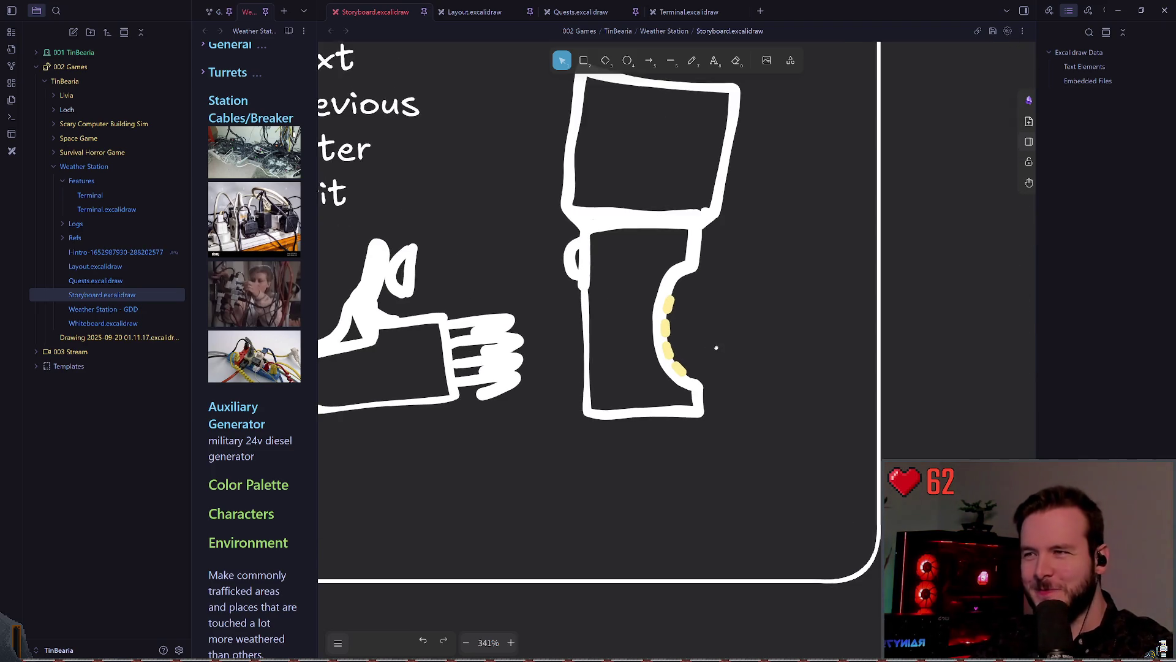
pyautogui.click(692, 62)
pyautogui.scroll(8, 717, 288)
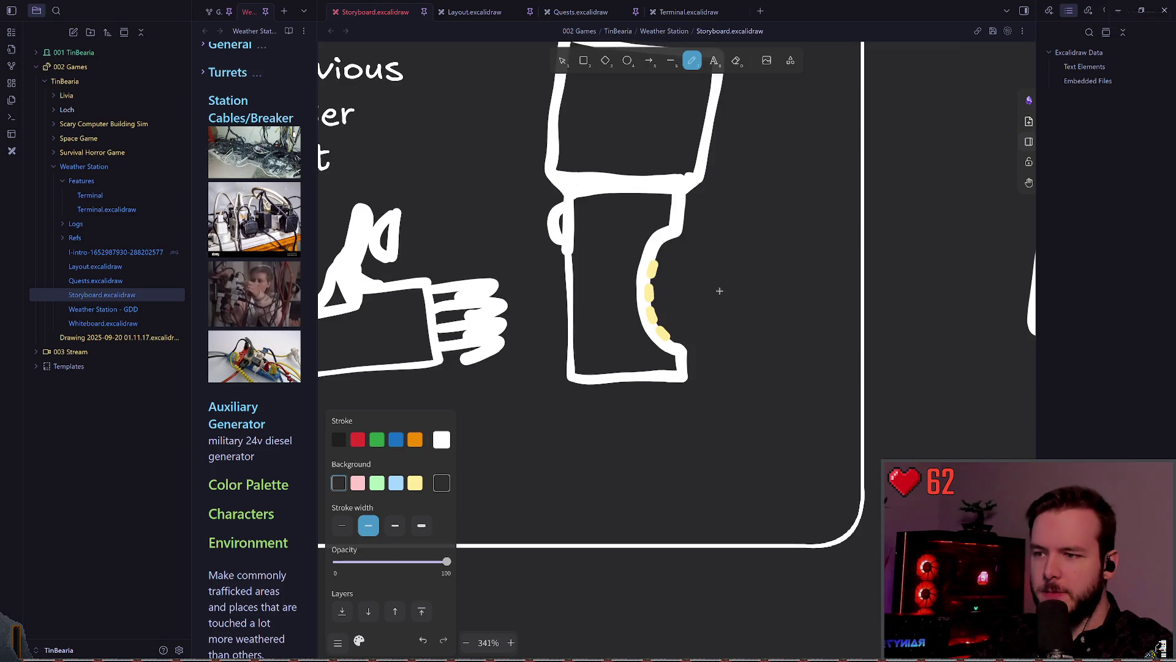
pyautogui.scroll(5, 688, 360)
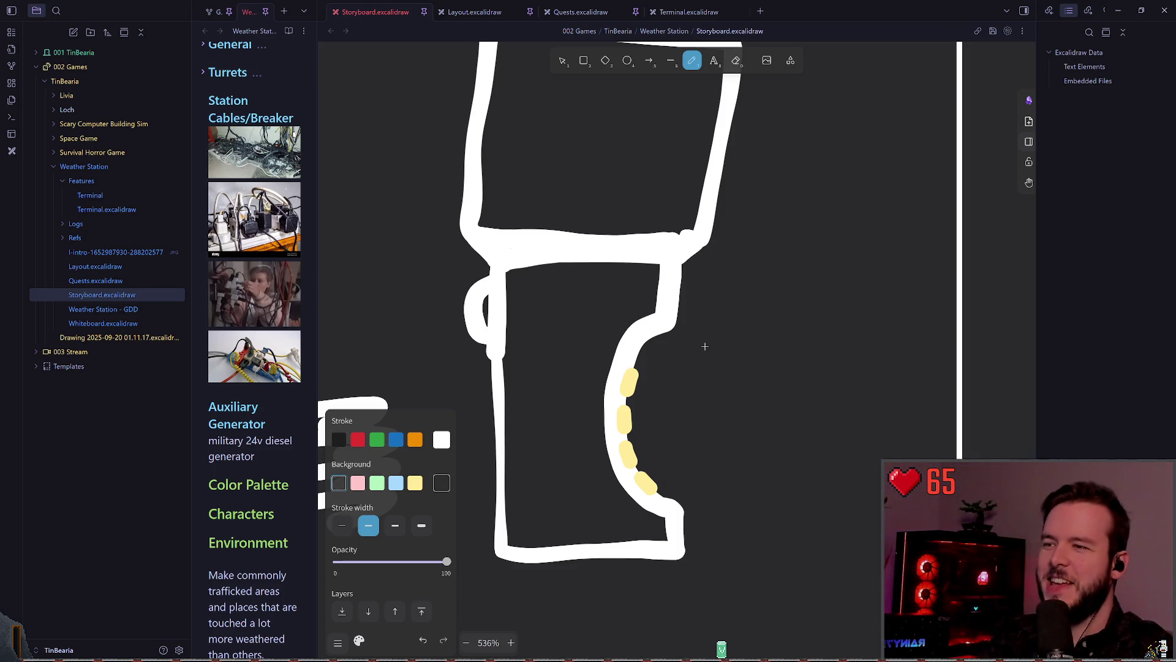
pyautogui.click(377, 439)
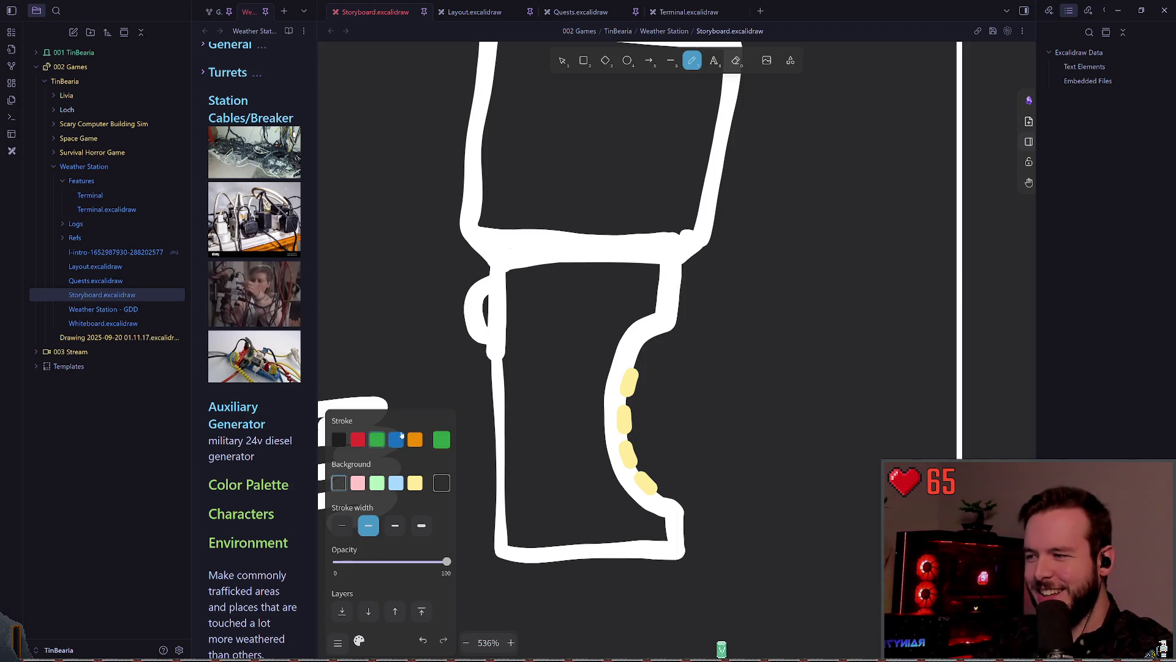
# - Draw a green thumbwheel mark on the handle, then undo it
pyautogui.scroll(1, 663, 287)
pyautogui.hotkey('ctrl', 'z')
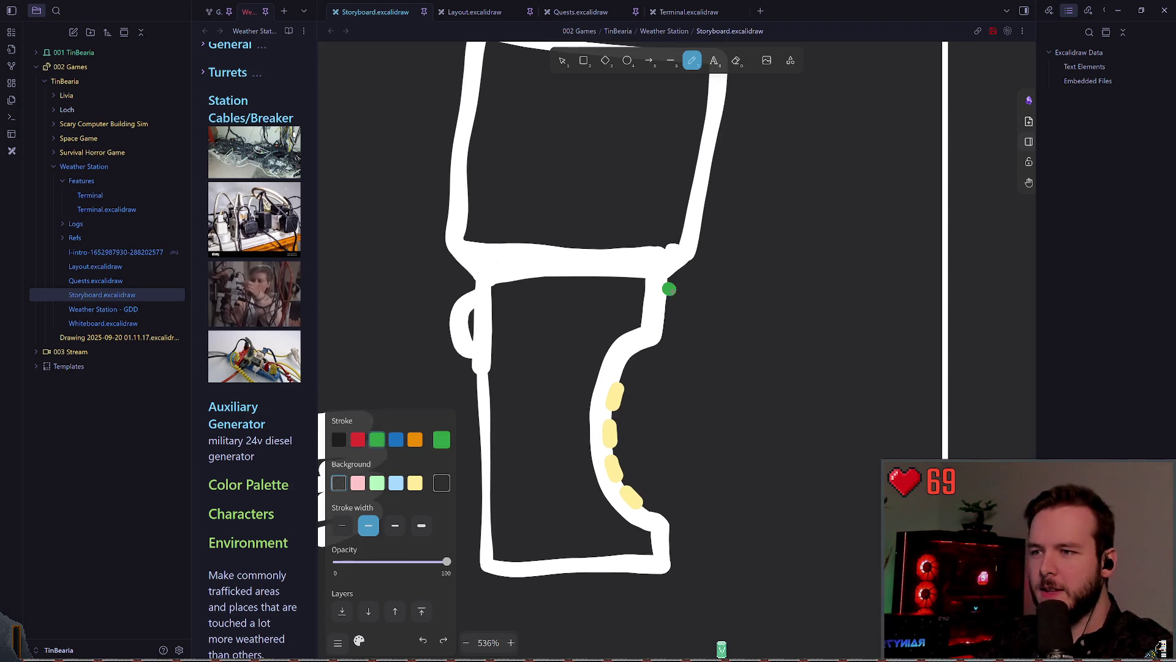
pyautogui.moveTo(668, 283)
pyautogui.mouseDown()
pyautogui.moveTo(704, 300)
pyautogui.moveTo(663, 322)
pyautogui.moveTo(674, 327)
pyautogui.moveTo(659, 324)
pyautogui.mouseUp()
pyautogui.hotkey('ctrl', 'z')
pyautogui.scroll(-5, 741, 320)
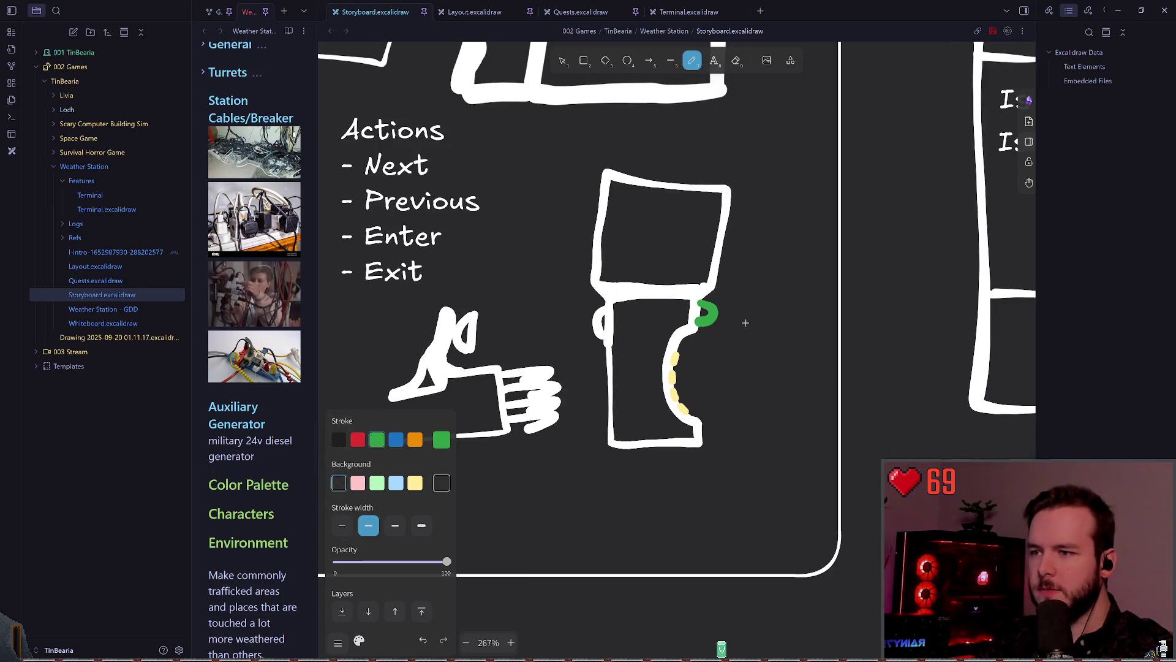
pyautogui.scroll(2, 691, 314)
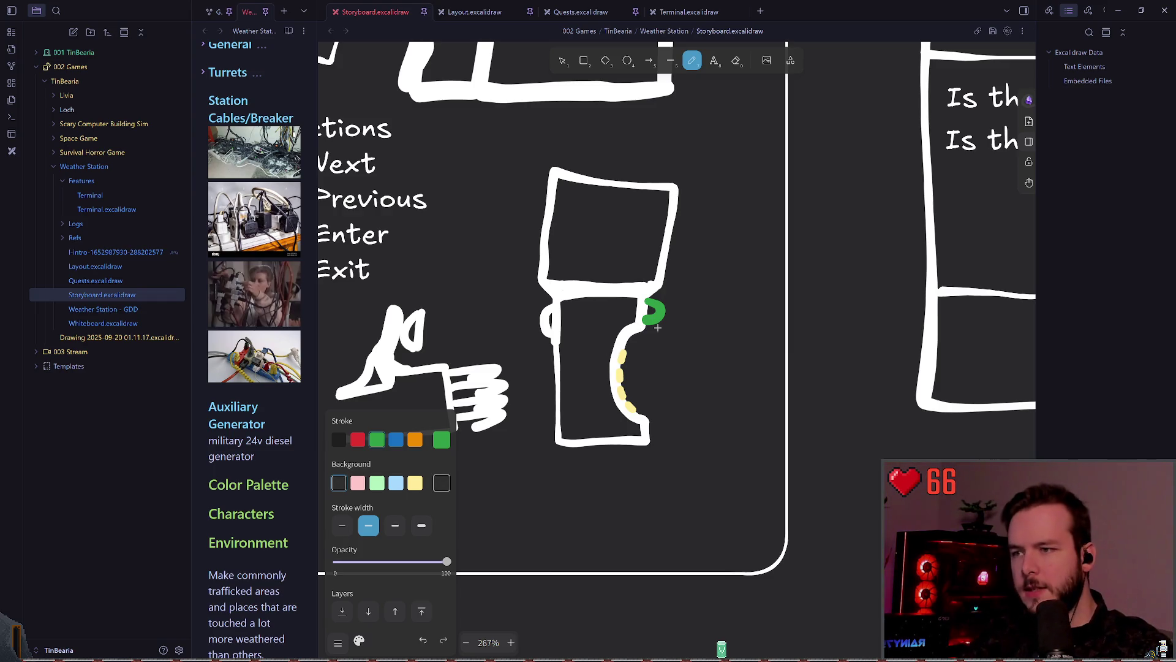
pyautogui.scroll(5, 671, 305)
# - Select and delete the green thumbwheel stroke on the handle
pyautogui.press('v')
pyautogui.click(635, 308)
pyautogui.click(653, 380)
pyautogui.click(631, 324)
pyautogui.press('Delete')
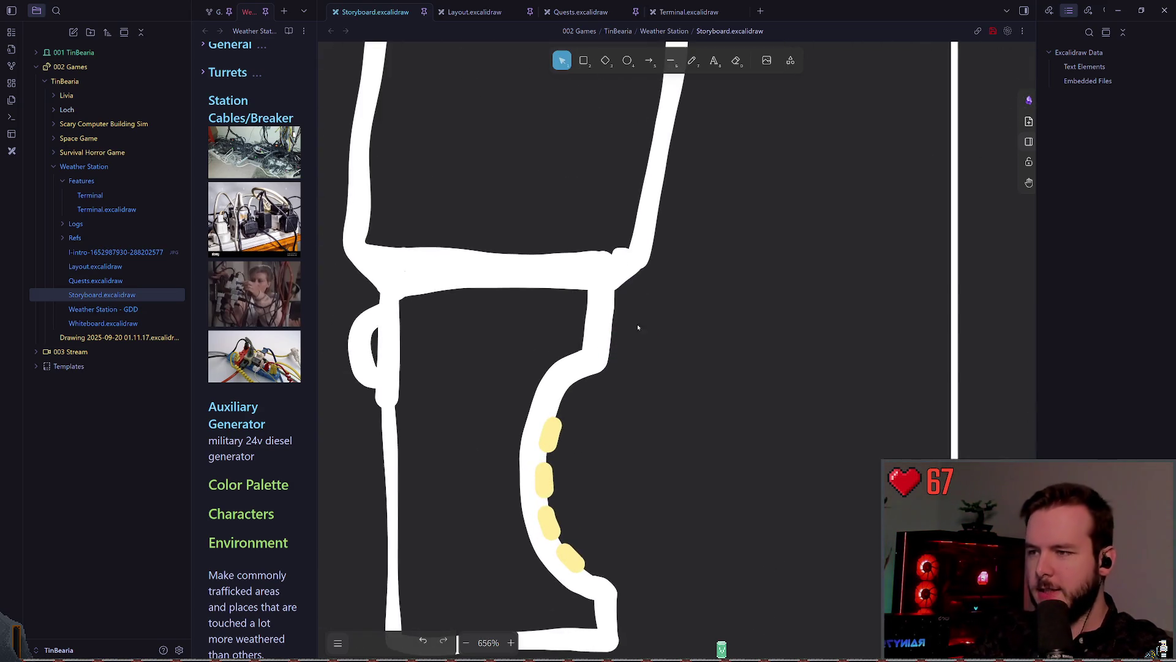
# - Redraw the thumbwheel mark as a small white loop with thin stroke width
pyautogui.press('p')
pyautogui.moveTo(606, 295)
pyautogui.mouseDown()
pyautogui.moveTo(637, 316)
pyautogui.moveTo(628, 308)
pyautogui.mouseUp()
pyautogui.hotkey('ctrl', 'z')
pyautogui.hotkey('ctrl', 'z')
pyautogui.hotkey('ctrl', 'z')
pyautogui.scroll(-5, 644, 337)
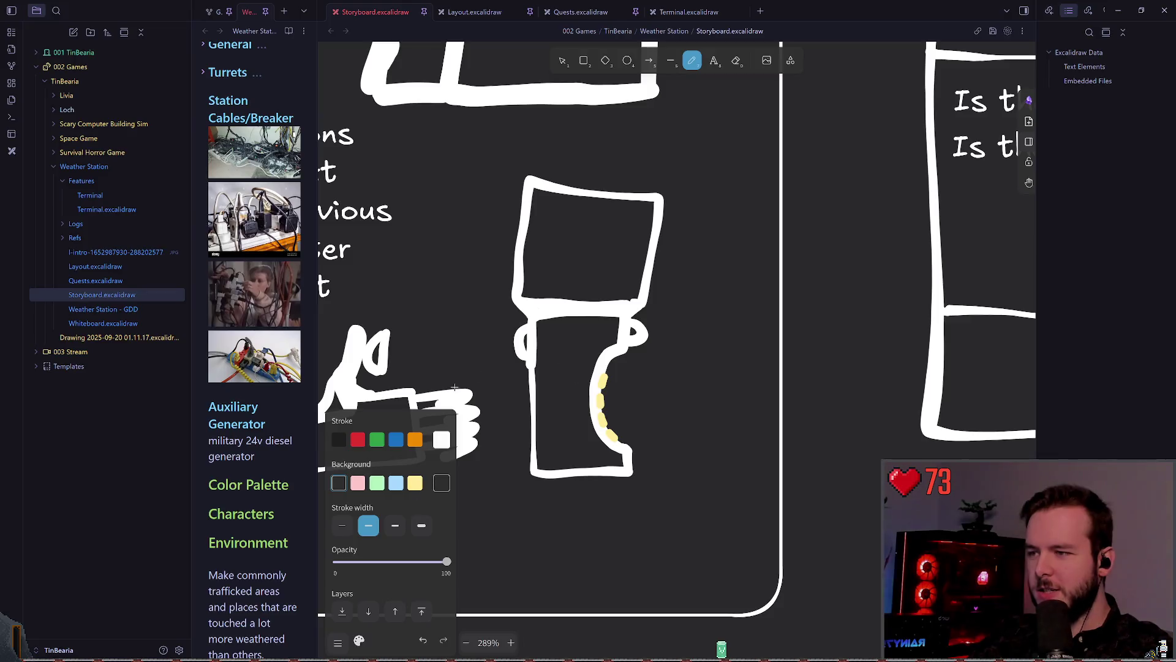
pyautogui.click(562, 60)
pyautogui.click(635, 331)
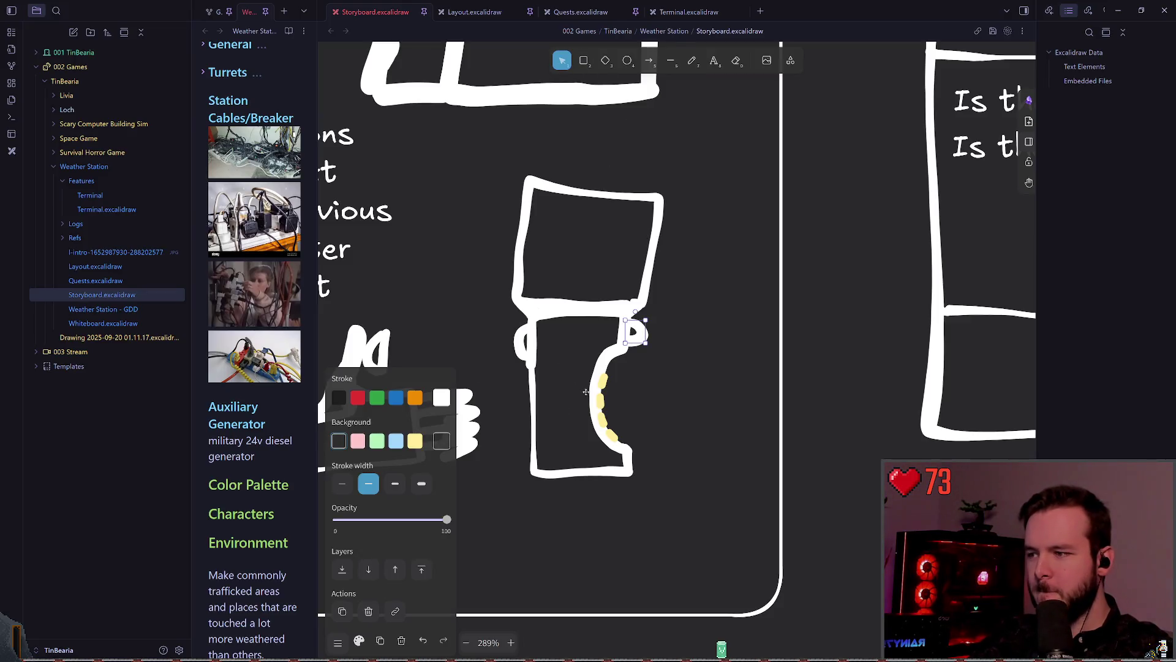
pyautogui.click(342, 484)
pyautogui.click(657, 372)
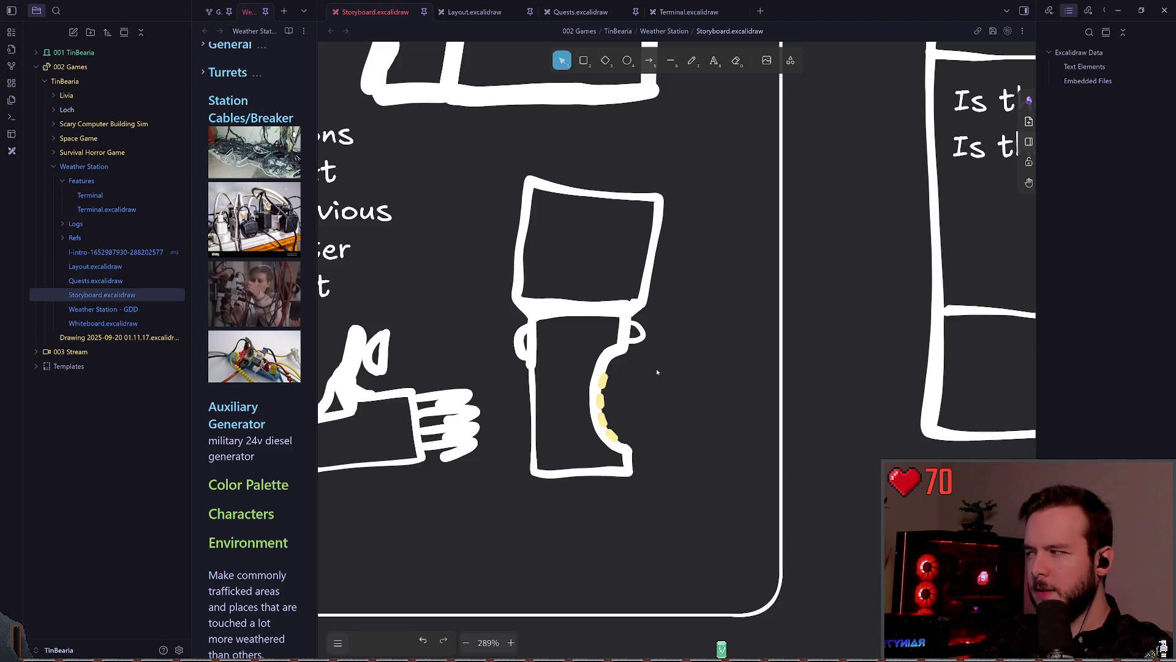
pyautogui.scroll(-3, 657, 369)
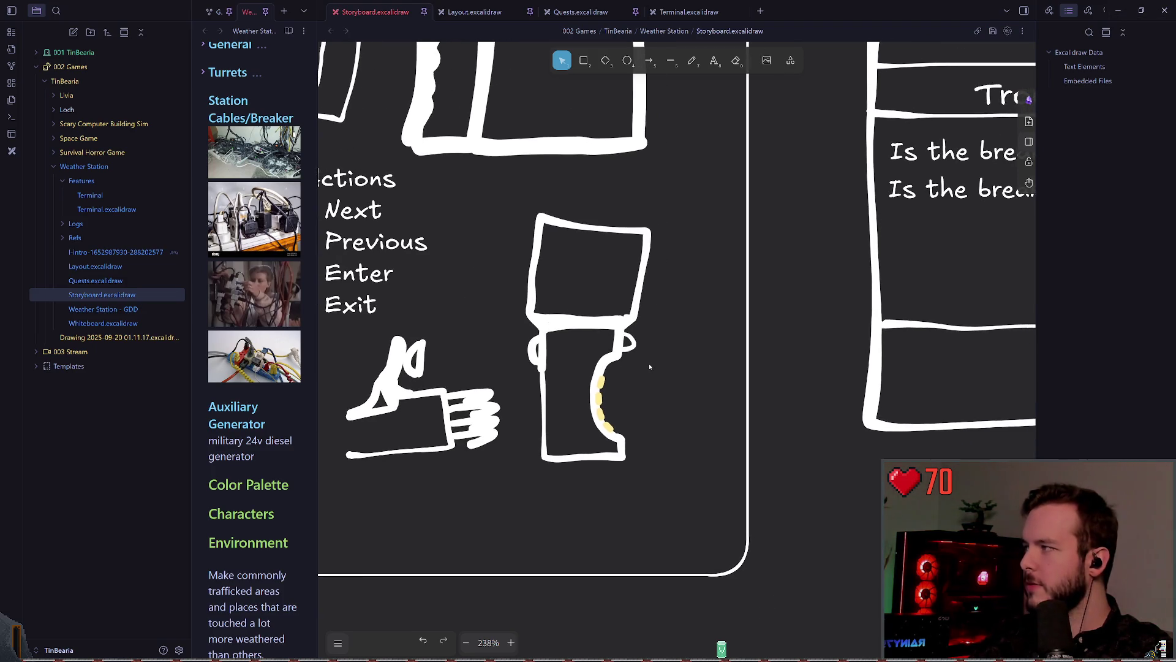
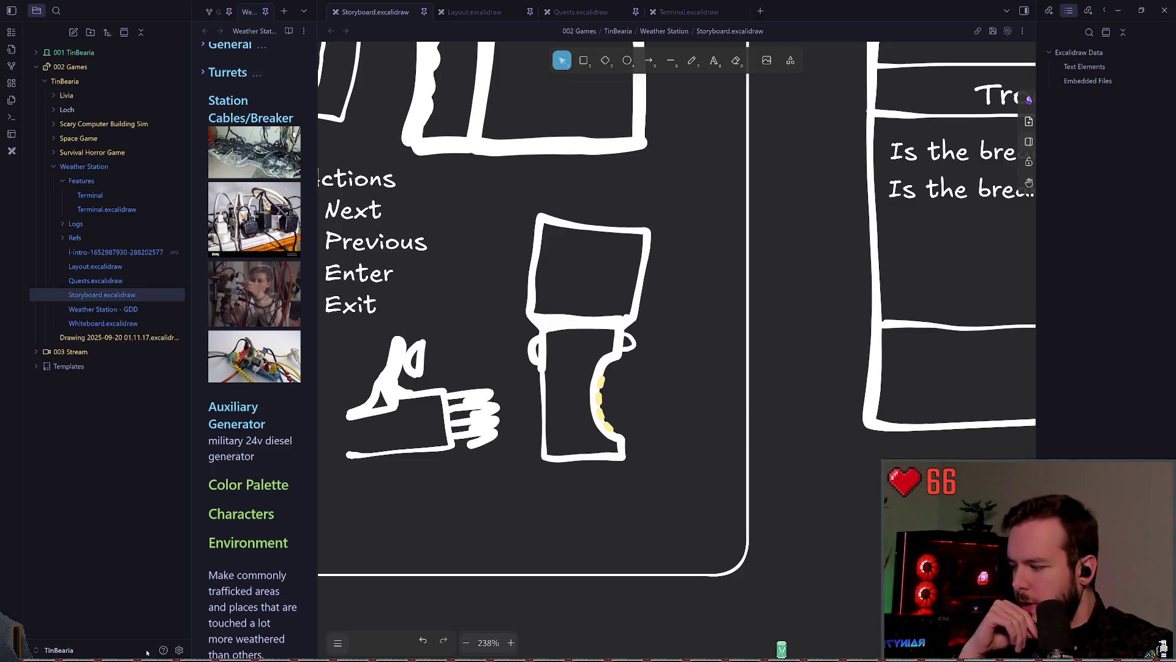
# - Switch from the Obsidian Excalidraw storyboard to the Godot editor
pyautogui.hotkey('alt', 'Tab')
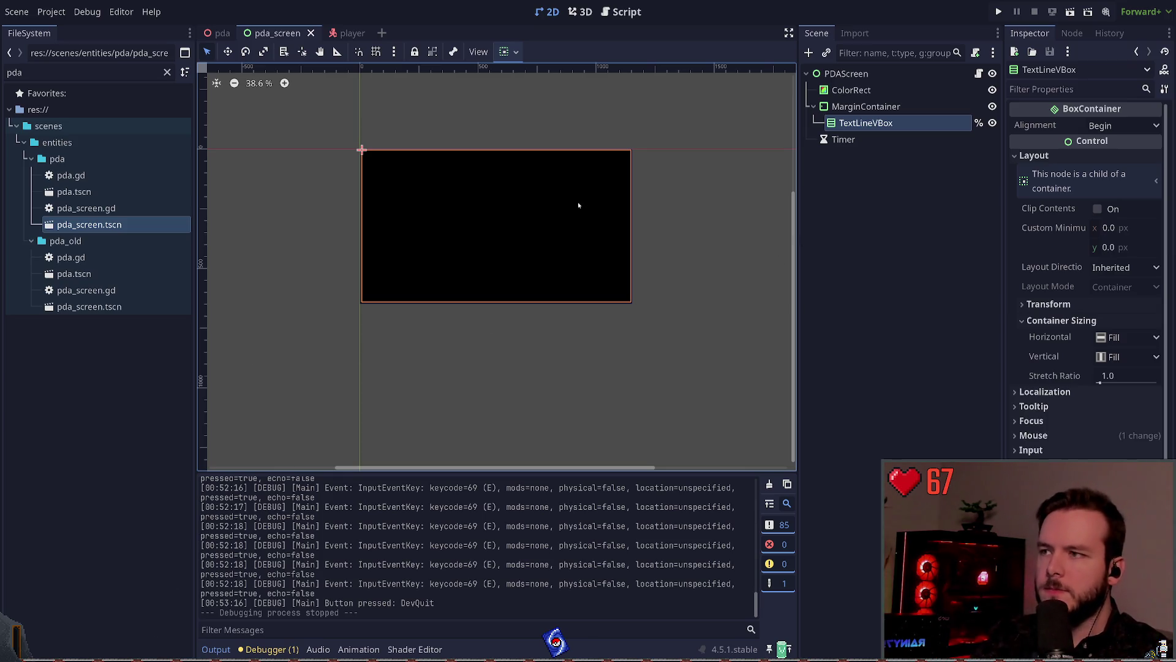
# - Inspect the PDA model in the 3D pda scene, then return to pda_screen and select PDAScreen
pyautogui.scroll(3, 498, 198)
pyautogui.click(224, 33)
pyautogui.moveTo(539, 242); pyautogui.dragTo(604, 242)
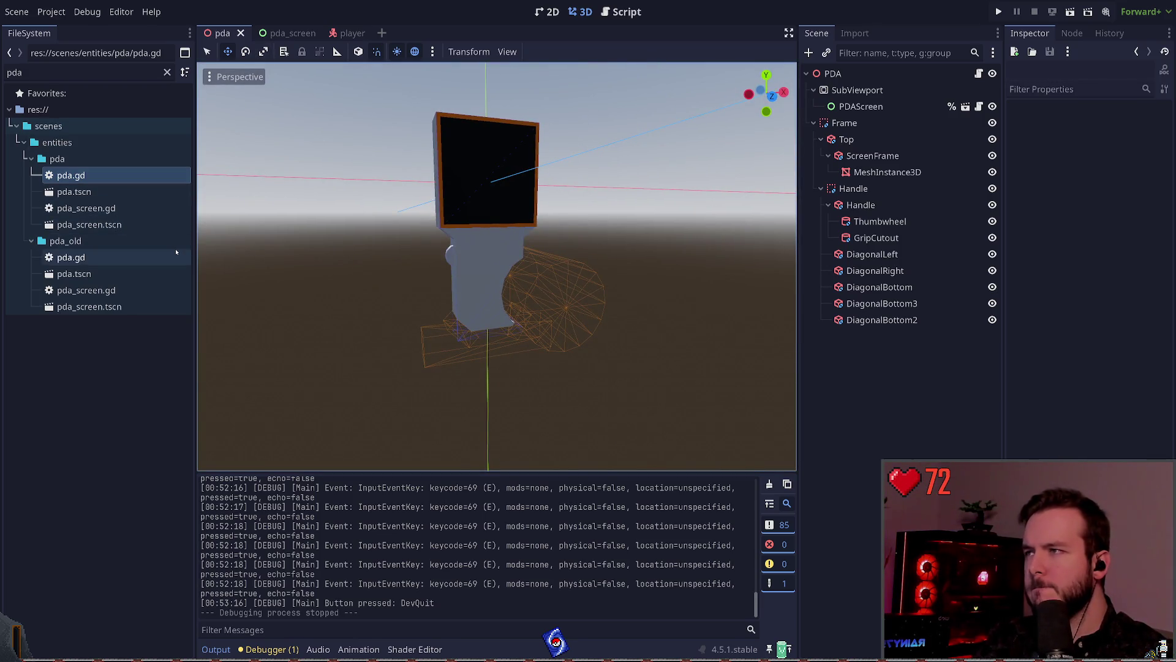
pyautogui.click(294, 33)
pyautogui.scroll(2, 612, 275)
pyautogui.moveTo(612, 276); pyautogui.dragTo(554, 221)
pyautogui.scroll(1, 491, 239)
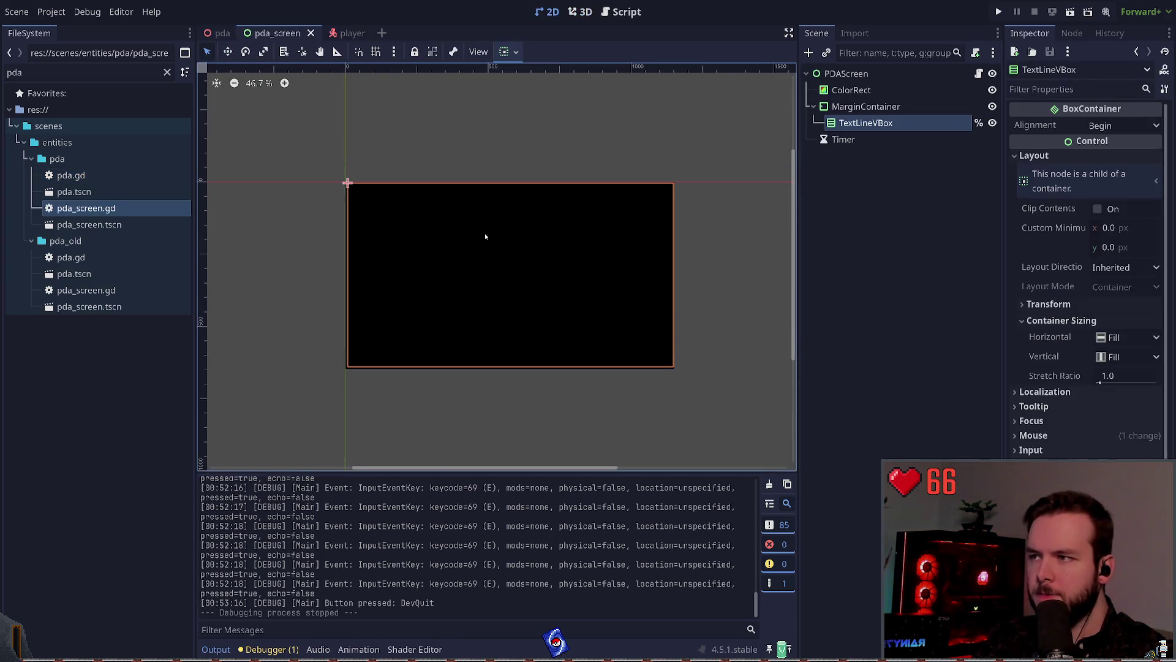
pyautogui.scroll(1, 479, 229)
pyautogui.click(851, 90)
pyautogui.click(866, 183)
pyautogui.click(865, 75)
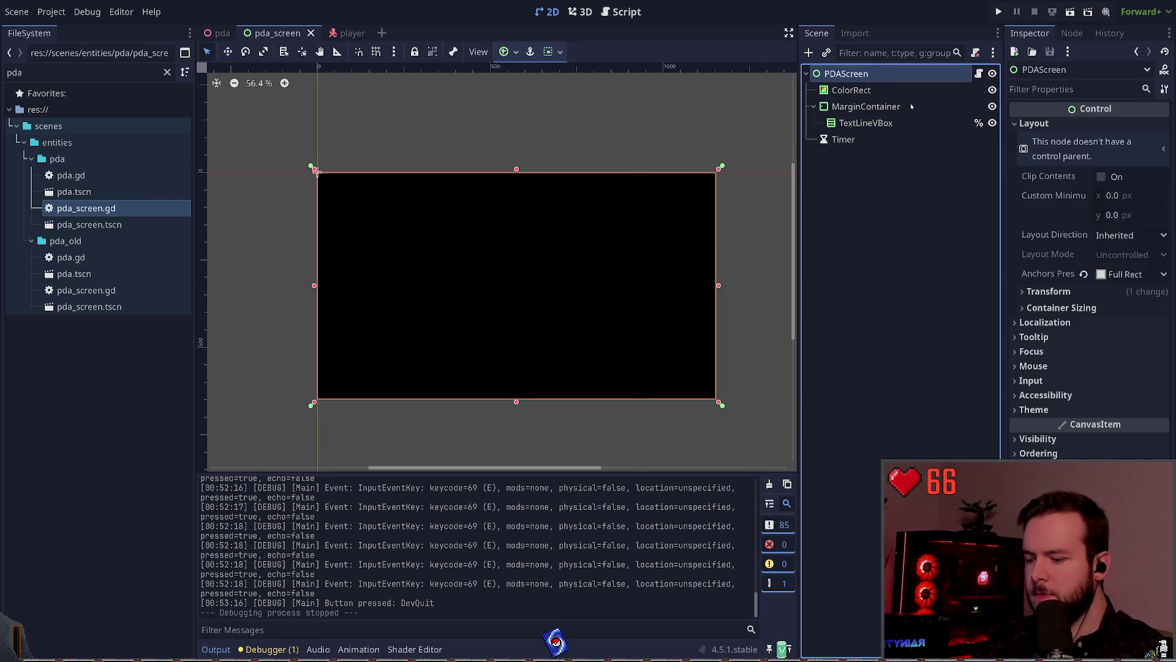
# - Add a PanelContainer under PDAScreen, save, anchor it Full Rect, and move it to the top
pyautogui.hotkey('ctrl', 'a')
pyautogui.write('panel')
pyautogui.press('Down')
pyautogui.press('Return')
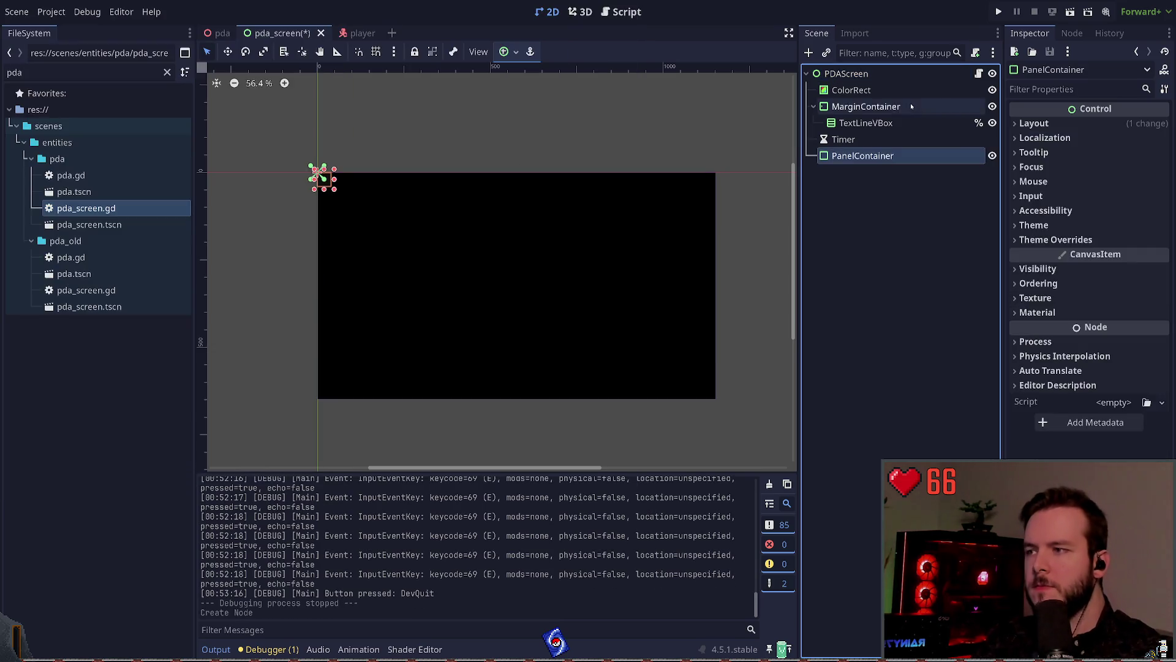
pyautogui.hotkey('ctrl', 's')
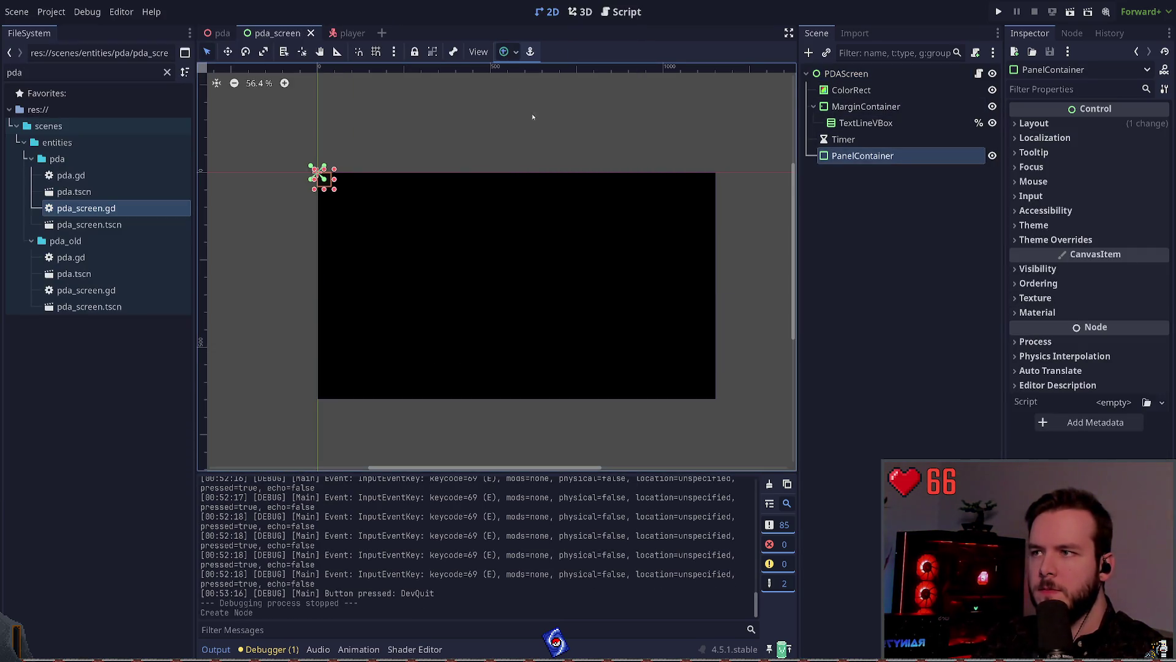
pyautogui.hotkey('ctrl', 'alt', 'f')
pyautogui.moveTo(862, 156); pyautogui.dragTo(864, 84)
pyautogui.hotkey('ctrl', 'a')
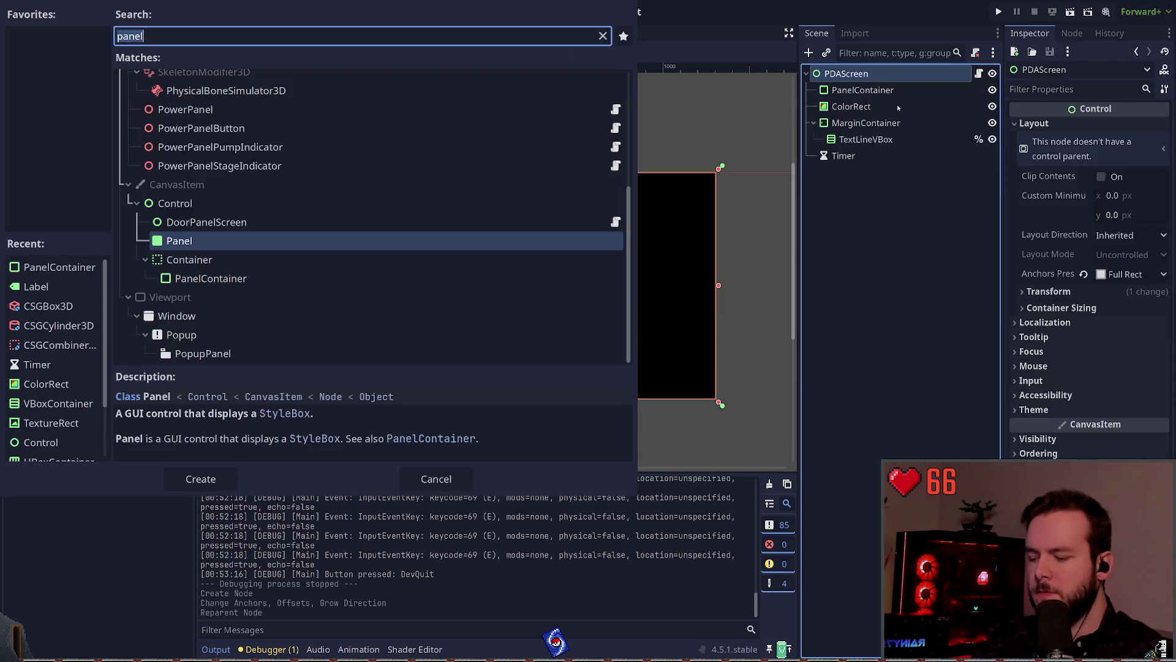
# - Create a VBoxContainer from a 'vbox' search and rearrange it with PanelContainer and ColorRect in the Scene tree
pyautogui.write('vbhx')
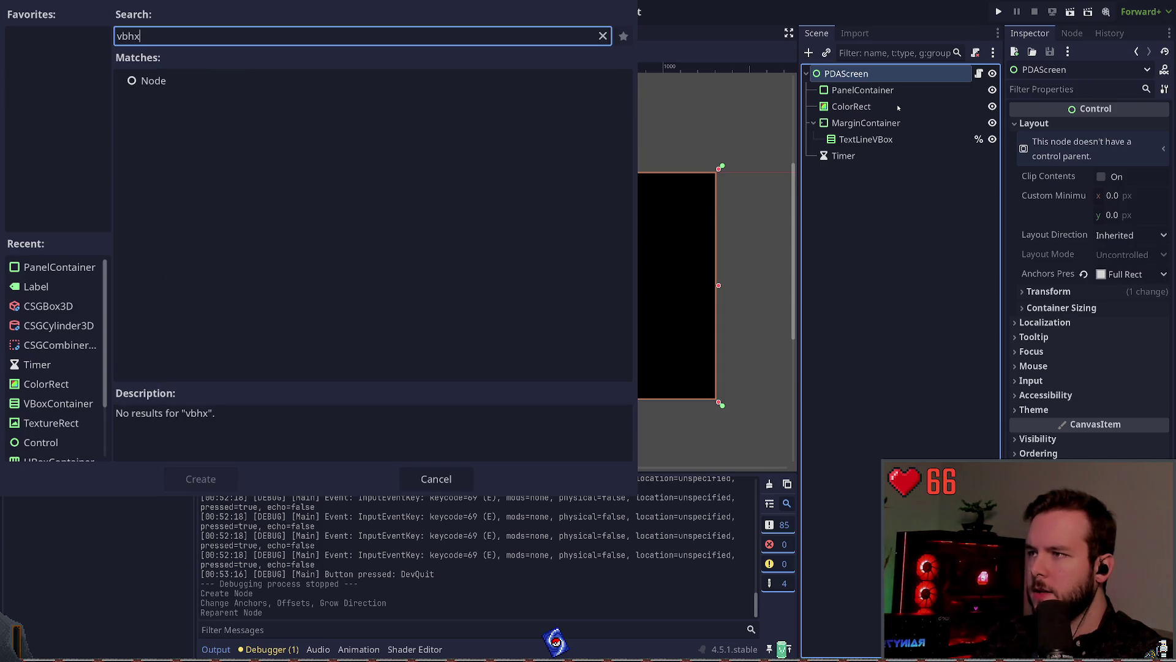
pyautogui.press('BackSpace')
pyautogui.press('BackSpace')
pyautogui.write('ox')
pyautogui.press('Return')
pyautogui.moveTo(861, 172)
pyautogui.mouseDown()
pyautogui.moveTo(845, 96)
pyautogui.moveTo(856, 95)
pyautogui.moveTo(859, 204)
pyautogui.mouseUp()
pyautogui.click(852, 100)
pyautogui.hotkey('ctrl', 'z')
pyautogui.moveTo(860, 107); pyautogui.dragTo(860, 90)
pyautogui.hotkey('ctrl', 'z')
pyautogui.hotkey('ctrl', 'z')
pyautogui.press('Up')
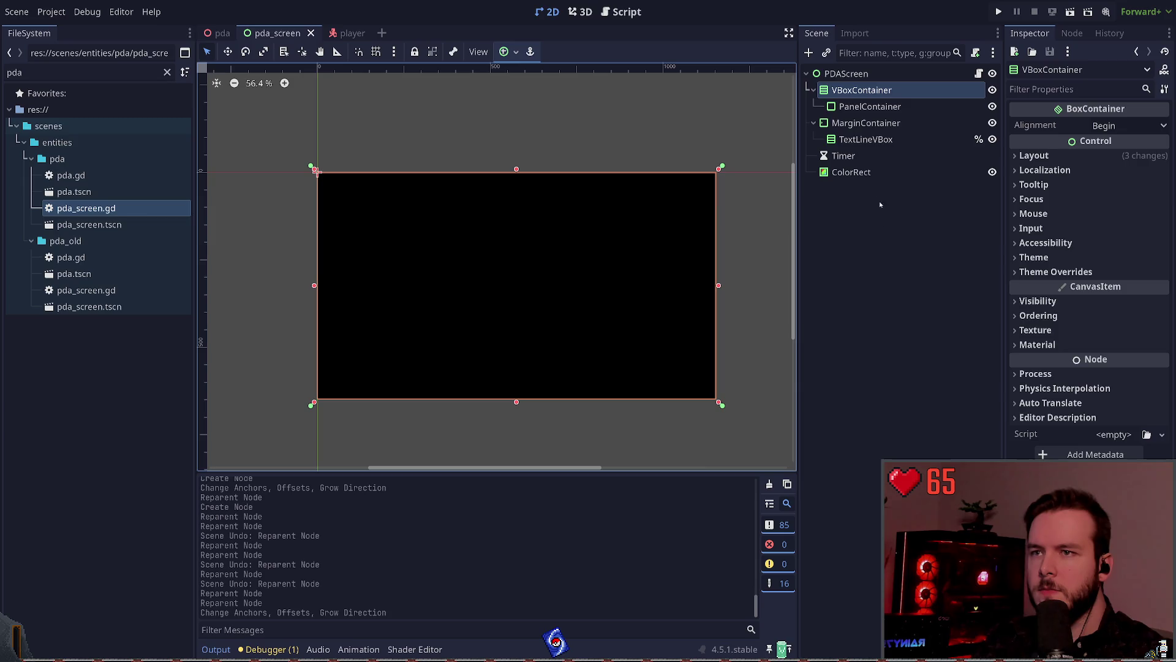
# - Make the VBoxContainer fill the screen and try the PanelContainer's vertical container sizing
pyautogui.press('Down')
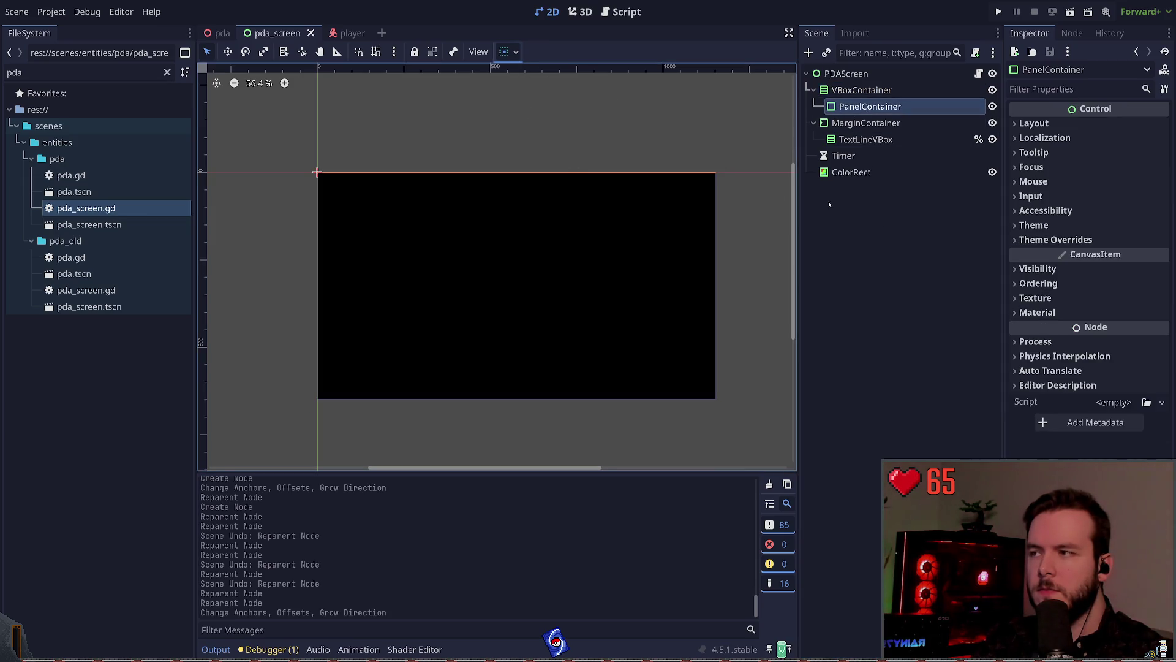
pyautogui.hotkey('ctrl', 'z')
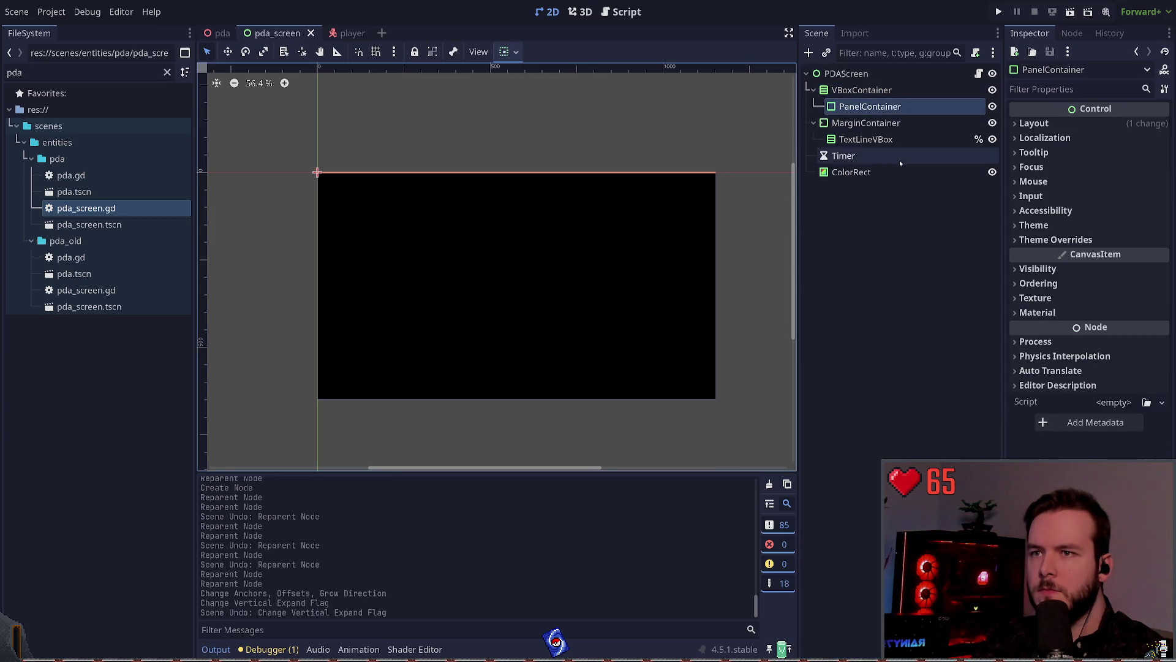
pyautogui.click(1034, 123)
pyautogui.click(1109, 289)
pyautogui.click(1106, 343)
pyautogui.click(888, 205)
pyautogui.click(870, 106)
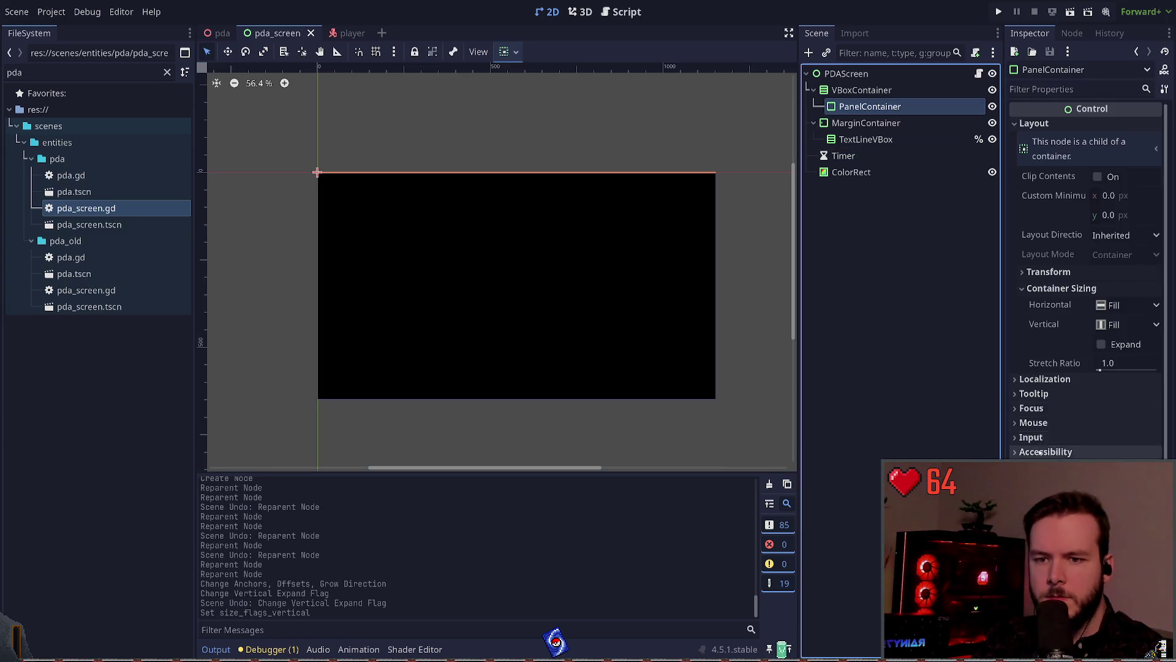
# - Toggle the ColorRect background's visibility, try reordering ColorRect, and save the pda_screen scene
pyautogui.scroll(-1, 1040, 453)
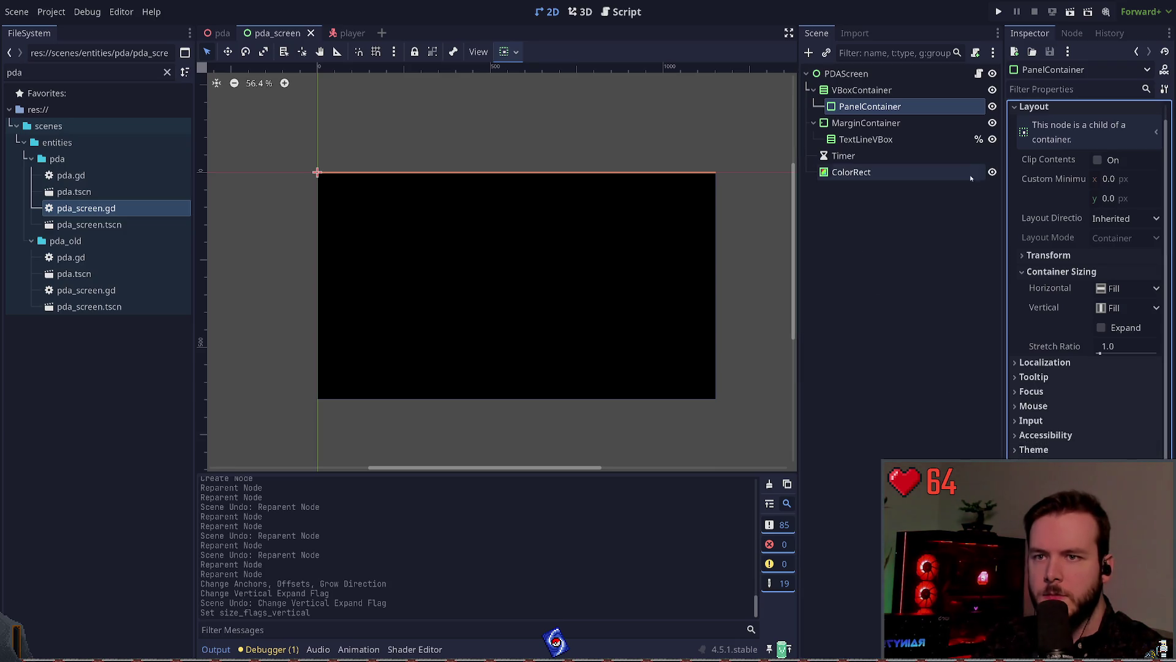
pyautogui.click(993, 172)
pyautogui.click(993, 172)
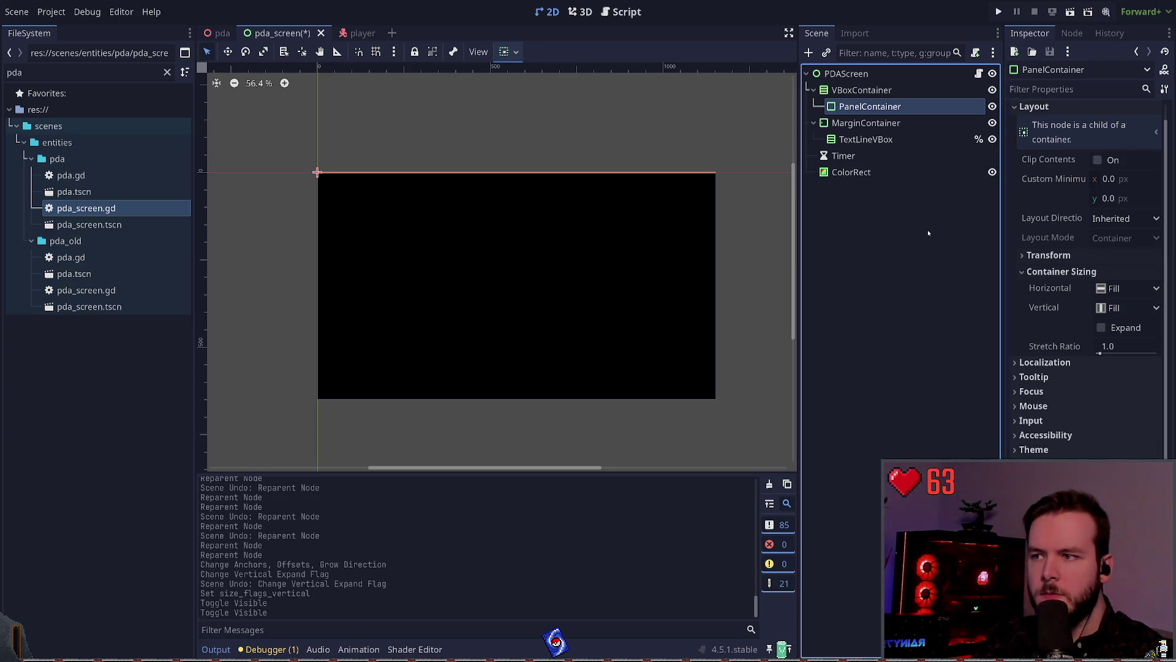
pyautogui.click(928, 233)
pyautogui.click(870, 106)
pyautogui.hotkey('ctrl', 's')
pyautogui.moveTo(873, 174); pyautogui.dragTo(858, 82)
pyautogui.hotkey('ctrl', 'z')
pyautogui.hotkey('ctrl', 's')
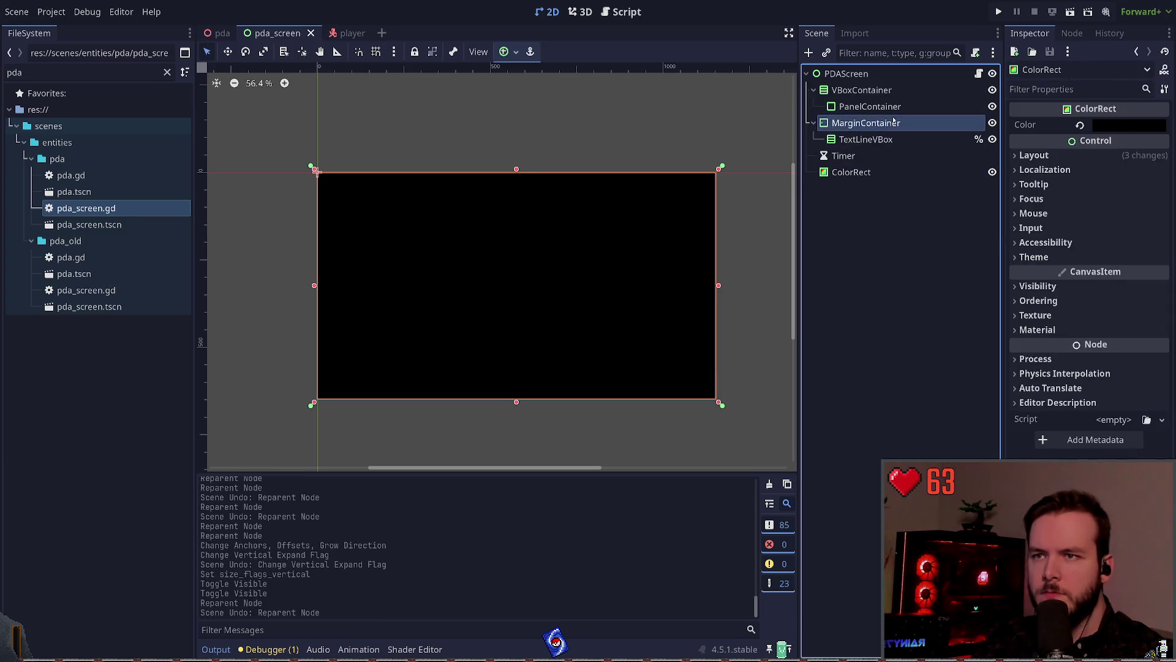
# - Enable a new StyleBox as the PanelContainer's Panel style override for a grey background
pyautogui.click(891, 107)
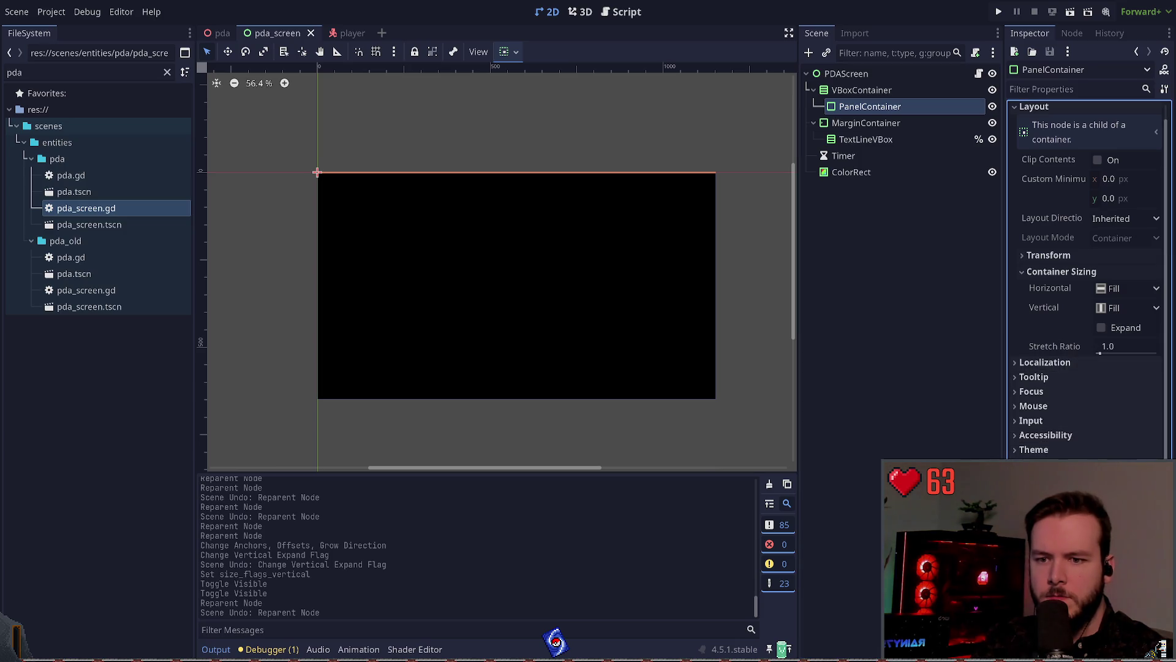
pyautogui.scroll(-5, 1110, 228)
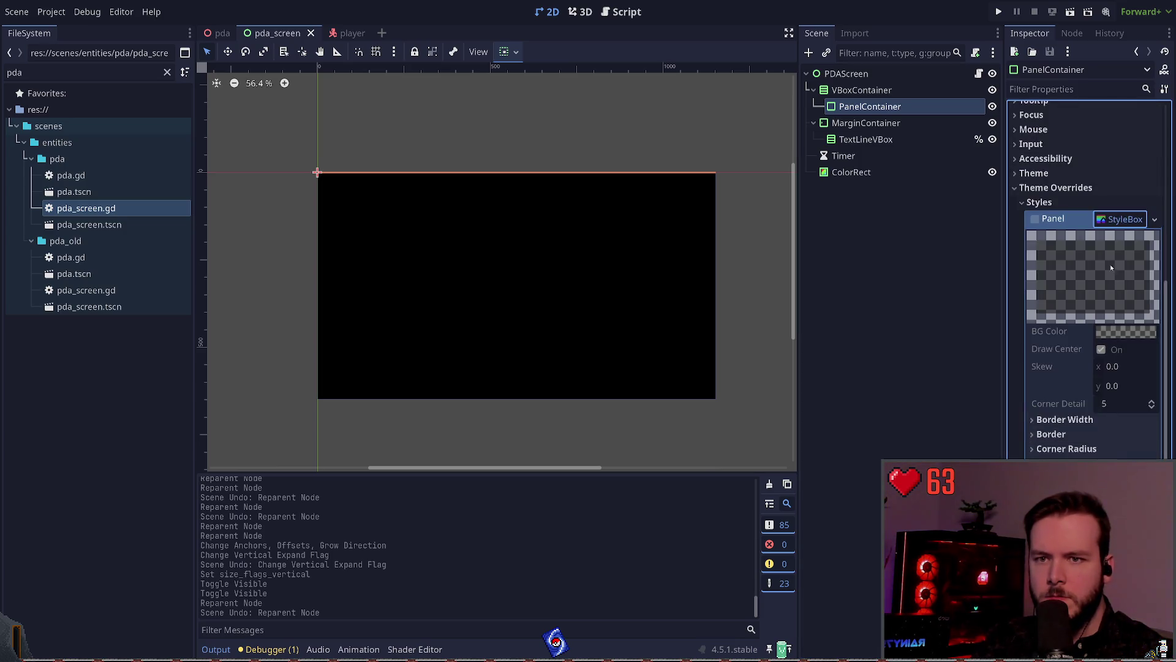
pyautogui.click(1105, 284)
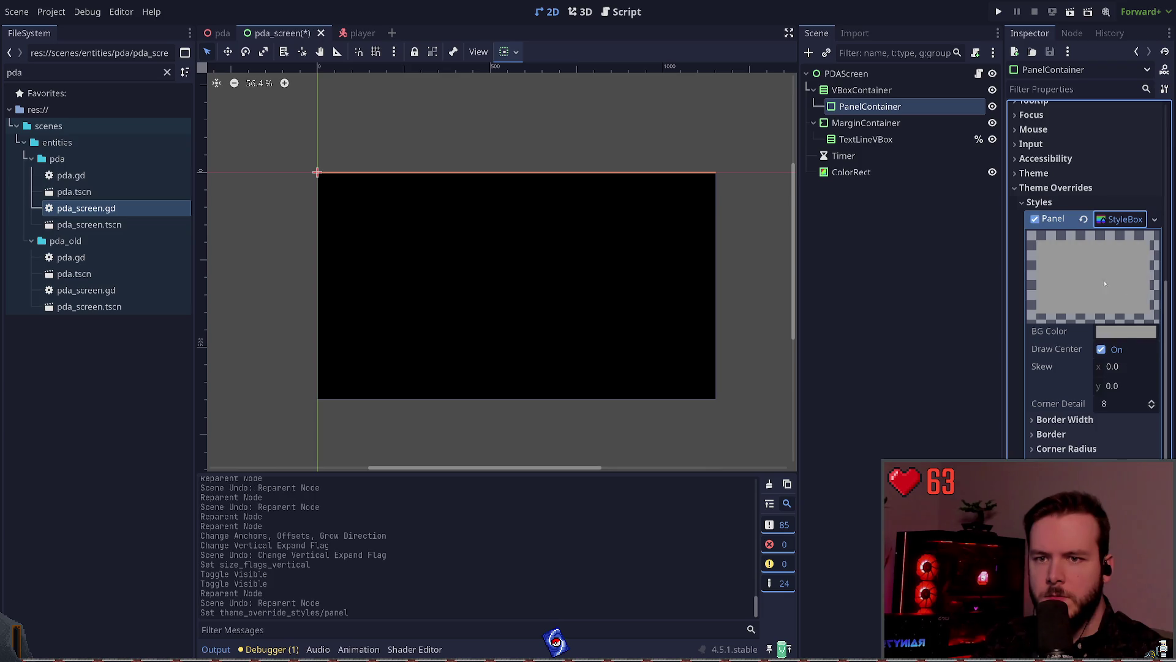